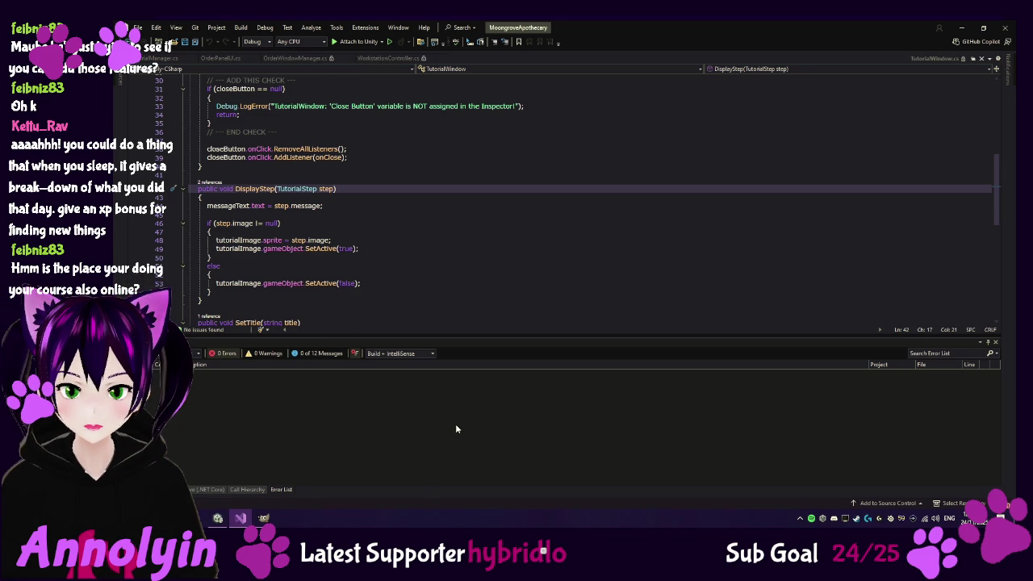
# Bring the Unity editor with the Map scene in front of Visual Studio
pyautogui.moveTo(261, 520)
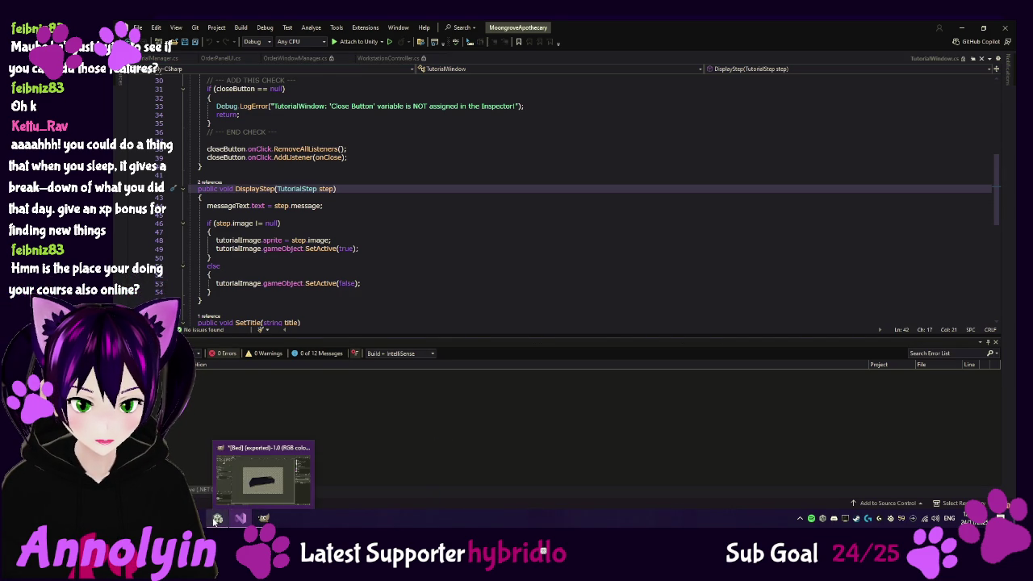
pyautogui.click(254, 476)
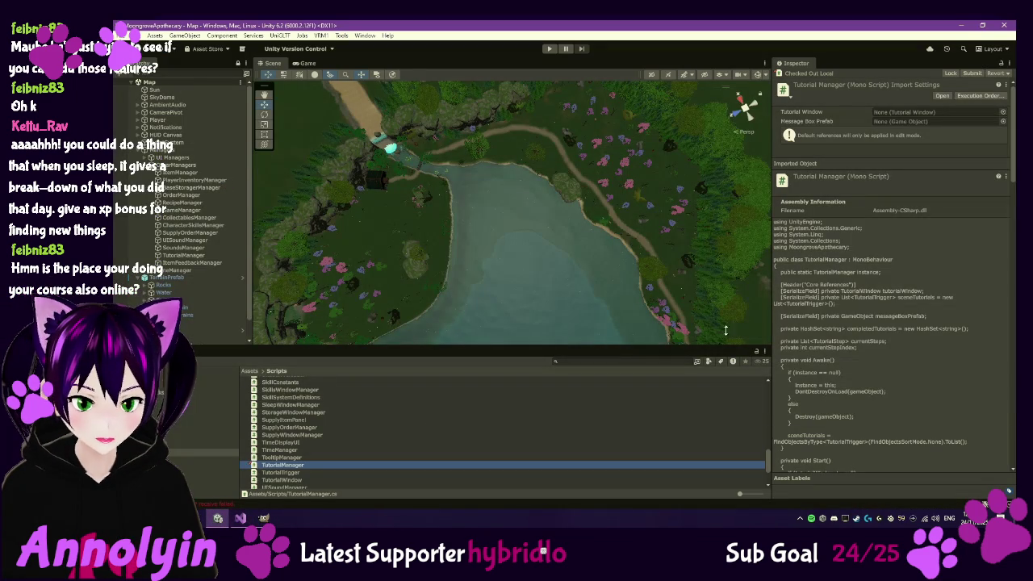
# Select TutorialManager and review its Welcome trigger's three steps: greeting, movement controls and order board
pyautogui.click(179, 254)
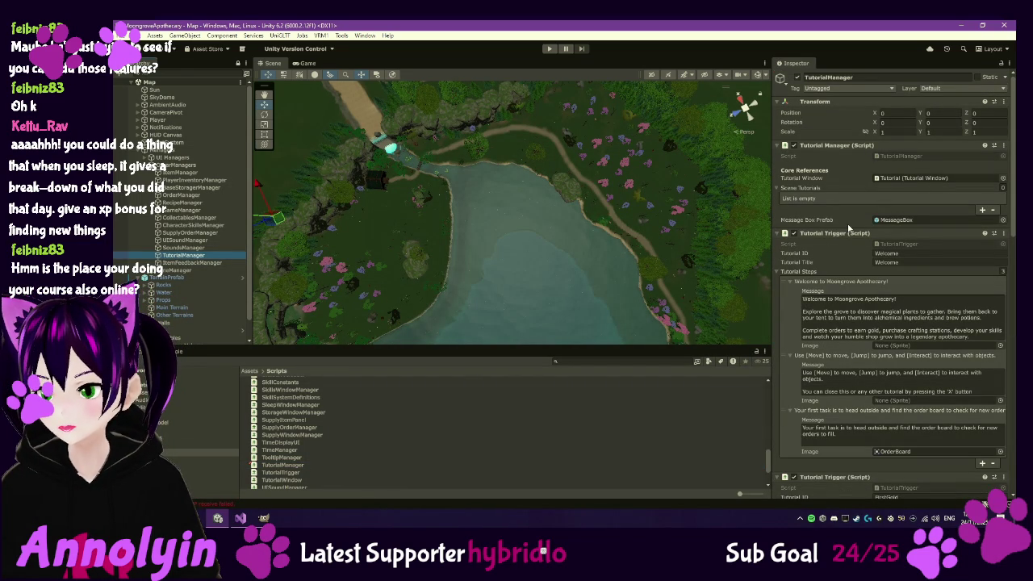
pyautogui.scroll(-7, 847, 227)
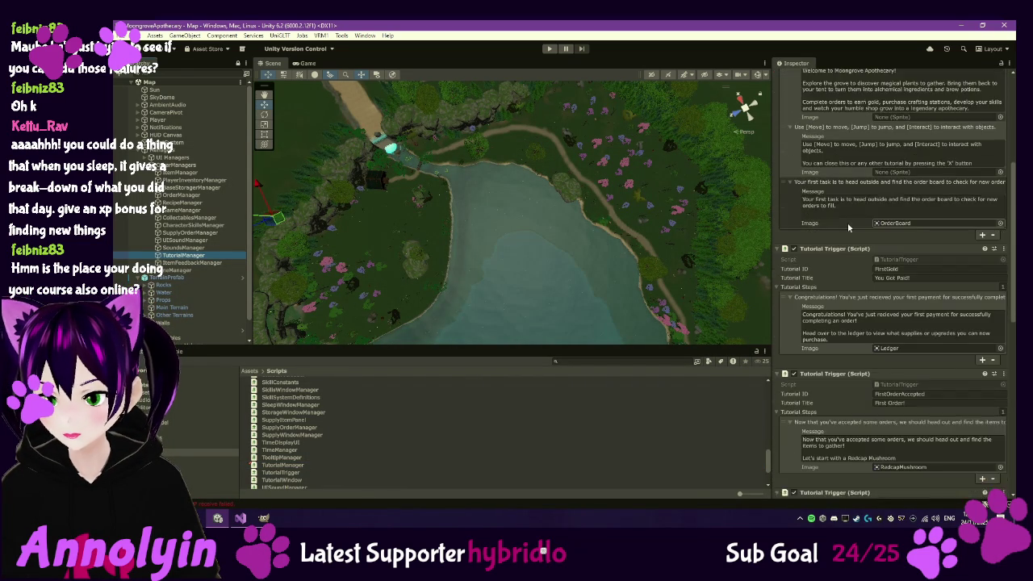
pyautogui.scroll(7, 847, 222)
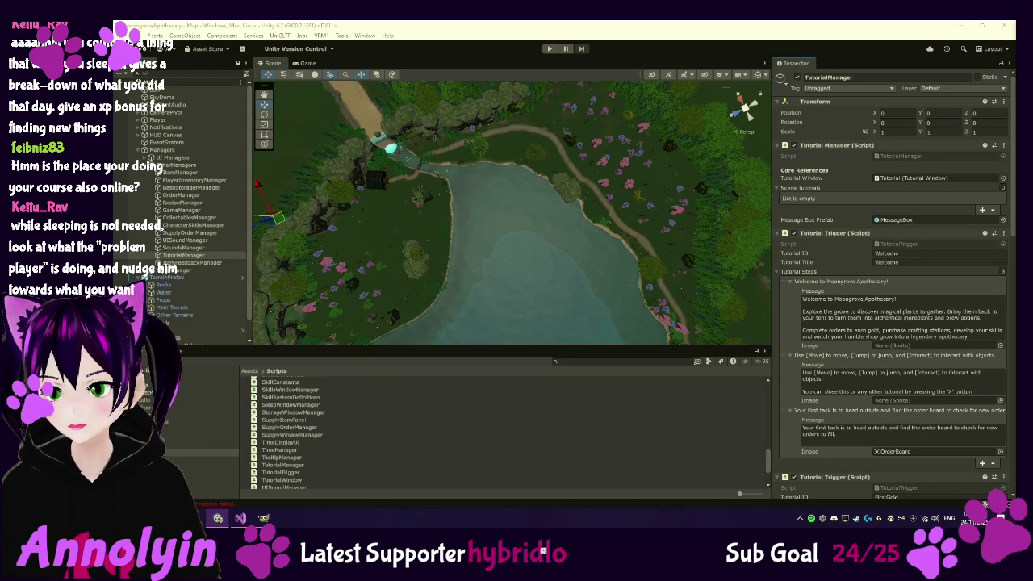
# Switch back to Visual Studio to view TutorialWindow.cs's DisplayStep method
pyautogui.click(239, 519)
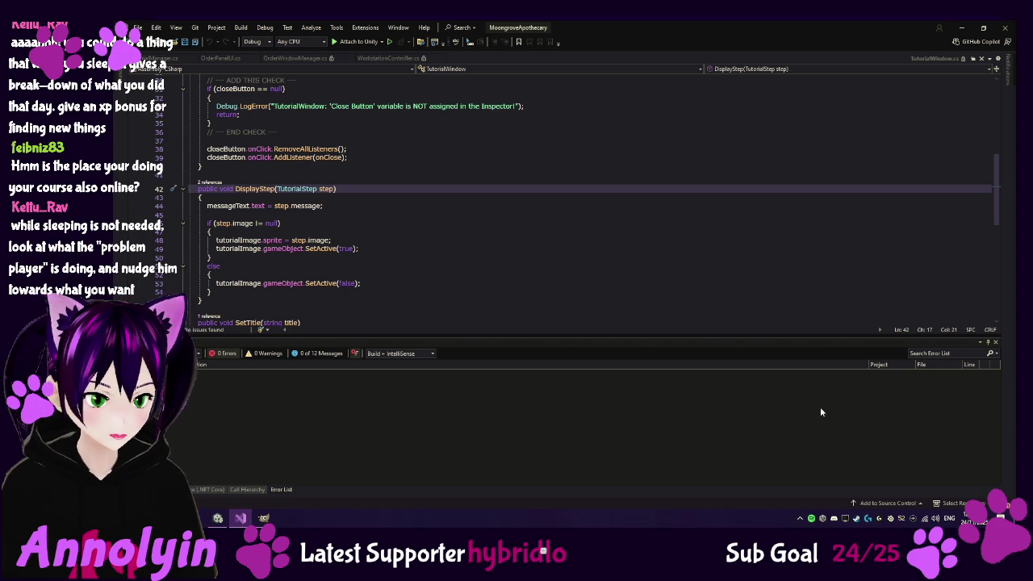
pyautogui.moveTo(219, 521)
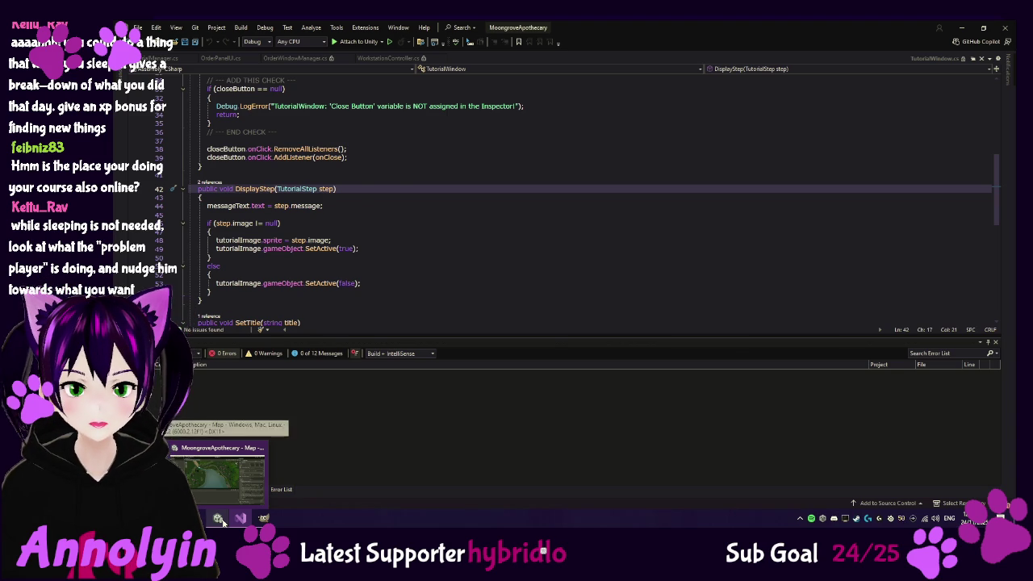
# Return to the Unity editor showing the Map scene and TutorialManager settings
pyautogui.click(219, 518)
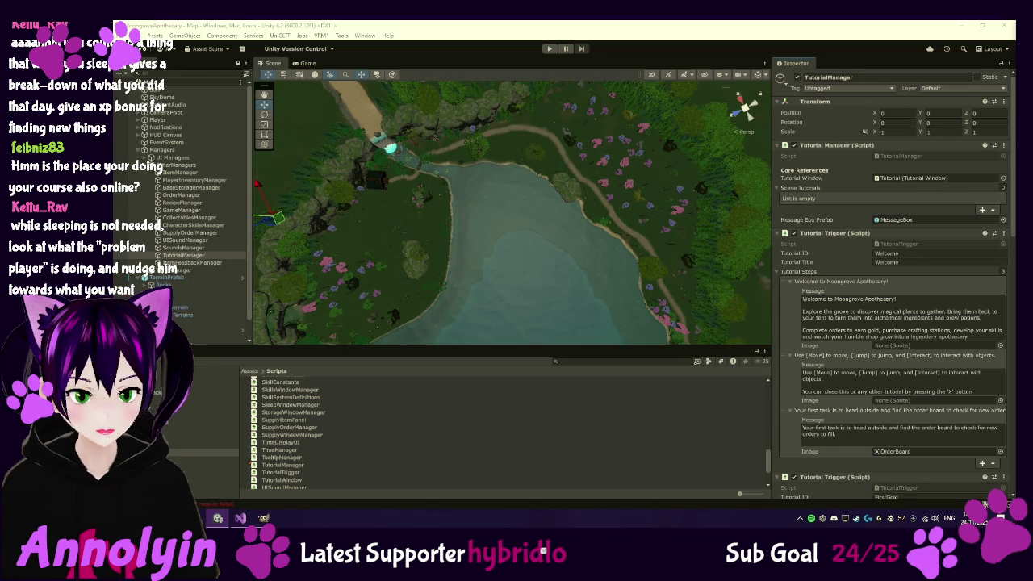
# Browse the Assets root, Resources and Other folders in the Project window
pyautogui.click(216, 385)
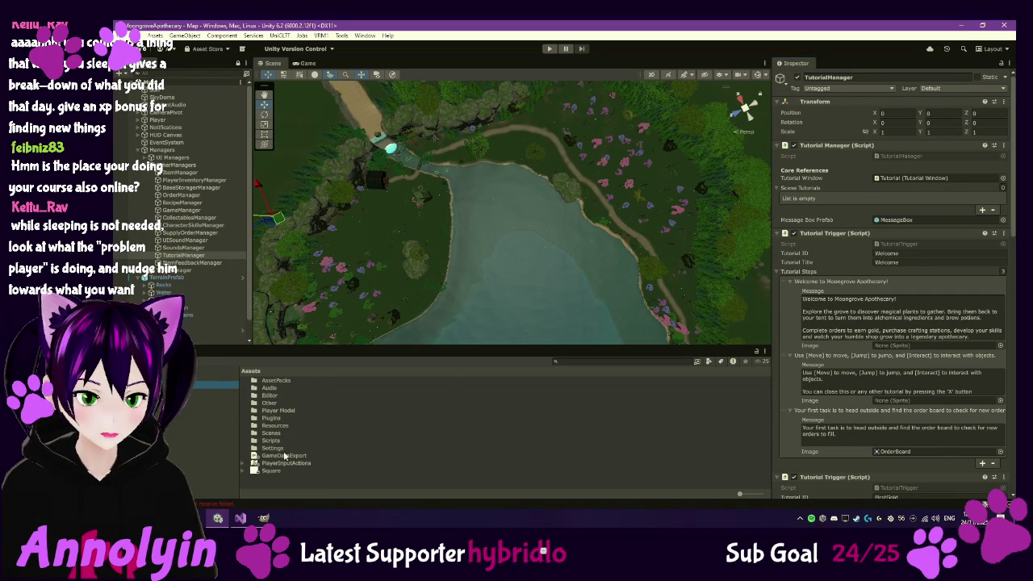
pyautogui.click(278, 425)
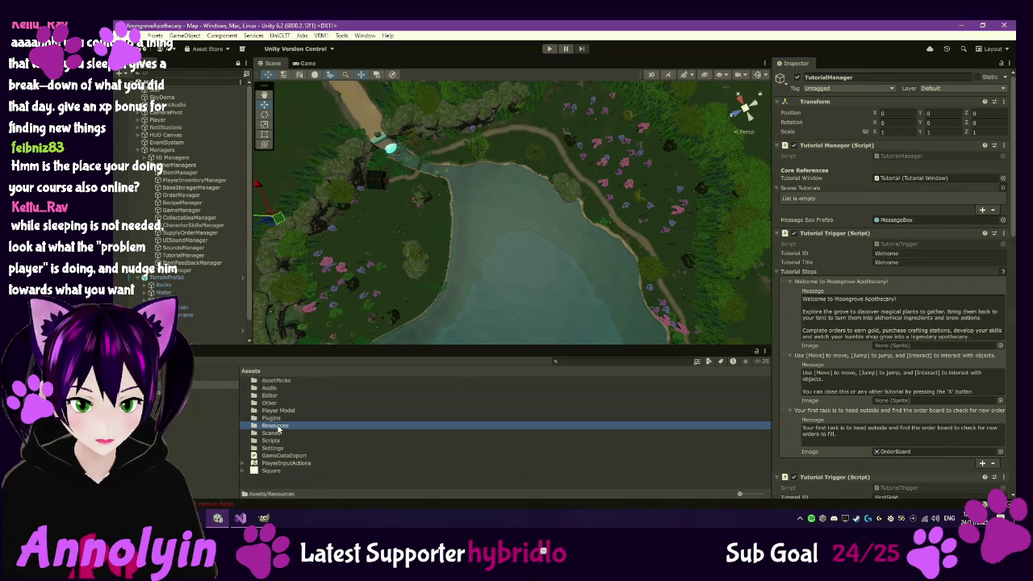
pyautogui.doubleClick(271, 403)
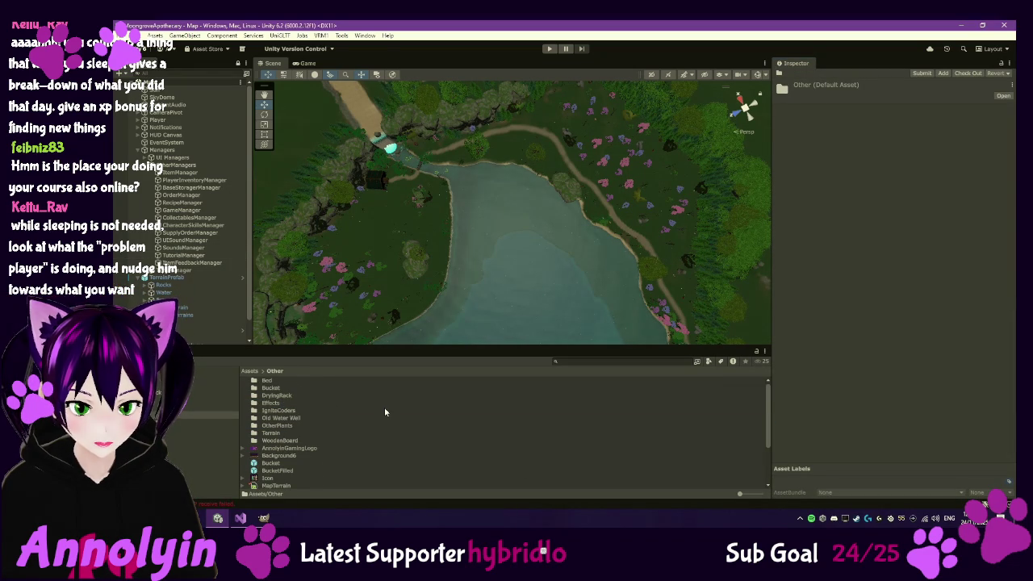
pyautogui.scroll(-3, 383, 421)
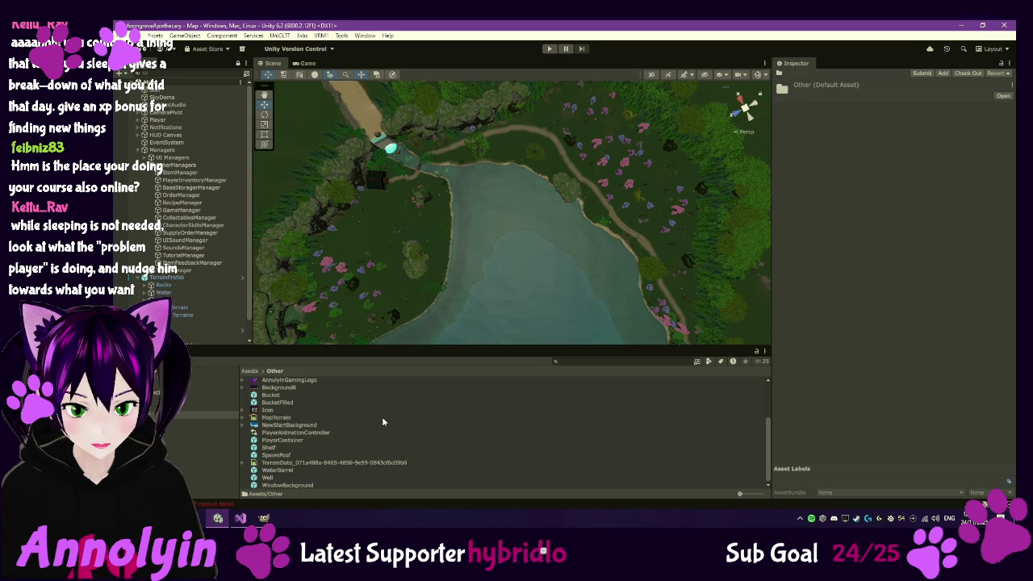
pyautogui.scroll(5, 381, 416)
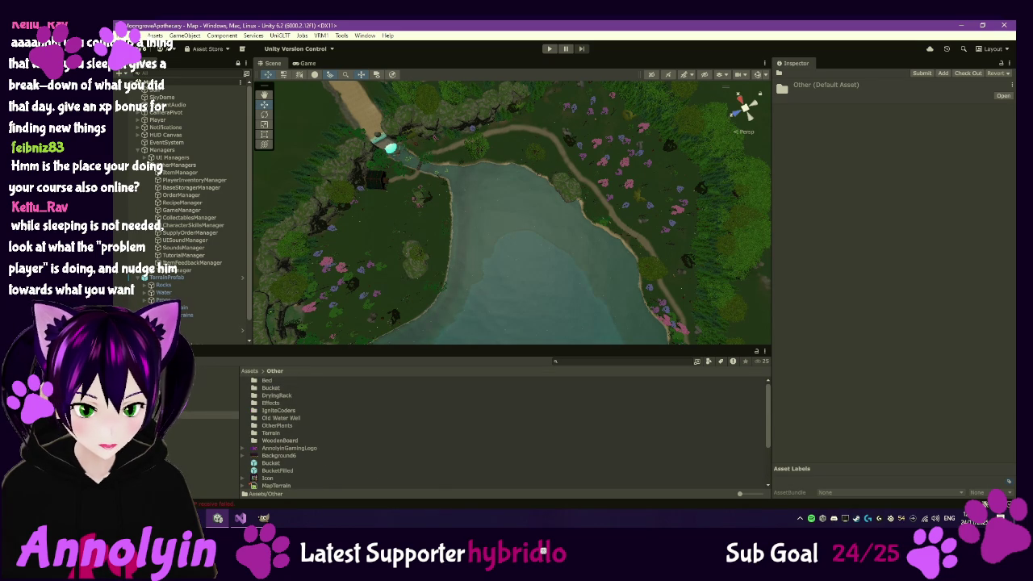
# View the PlayerInputActions asset's import settings, then open the AssetPacks folder
pyautogui.click(218, 384)
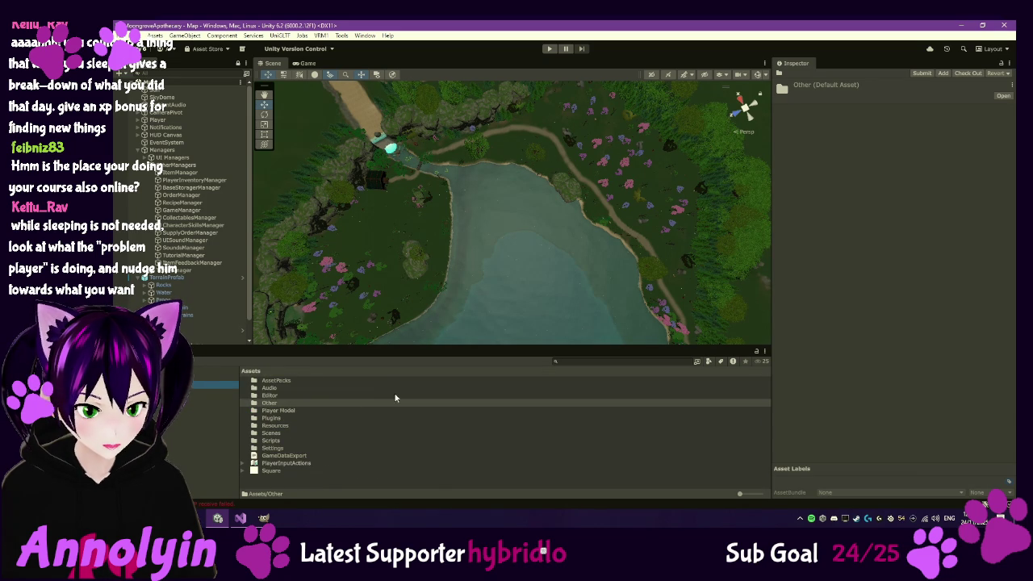
pyautogui.click(313, 463)
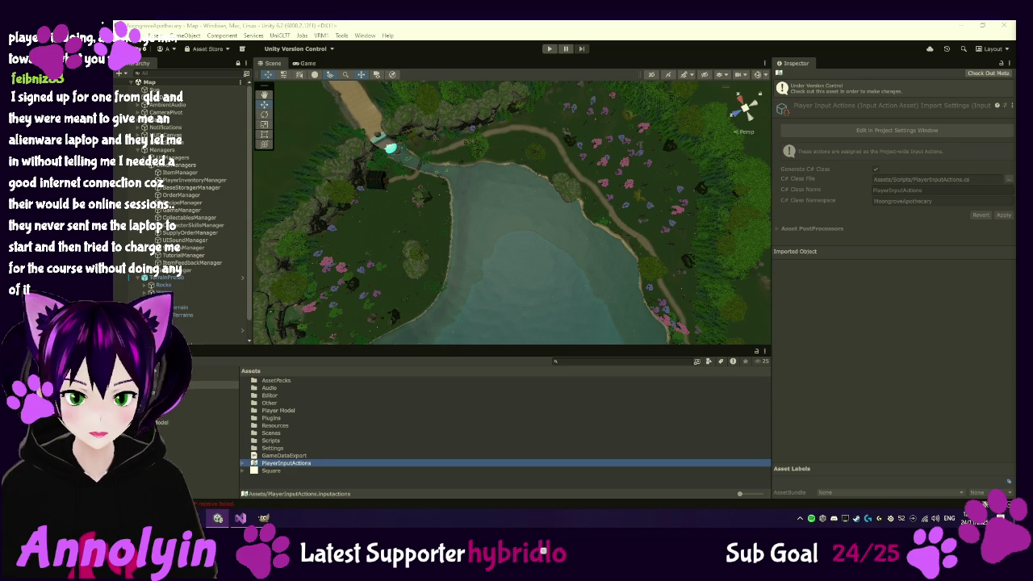
pyautogui.doubleClick(276, 380)
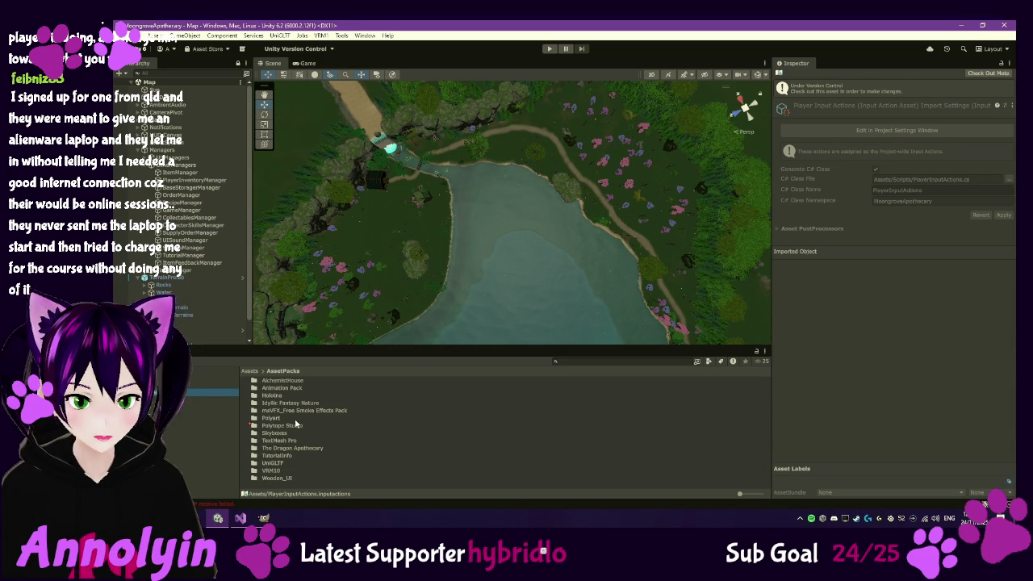
# Select the TutorialWindow script in the Scripts folder to preview its source
pyautogui.click(214, 452)
pyautogui.scroll(-15, 314, 453)
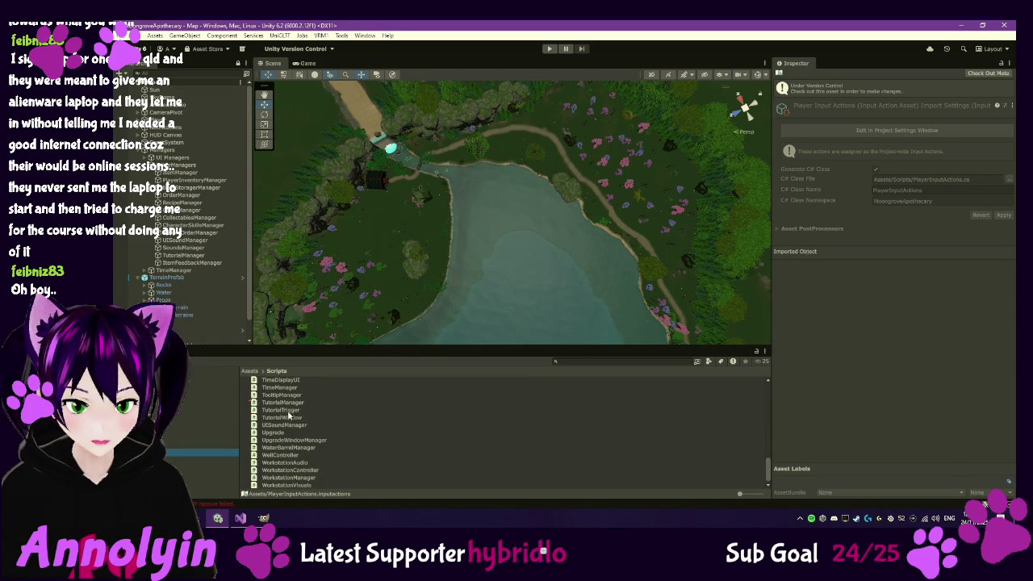
pyautogui.click(284, 417)
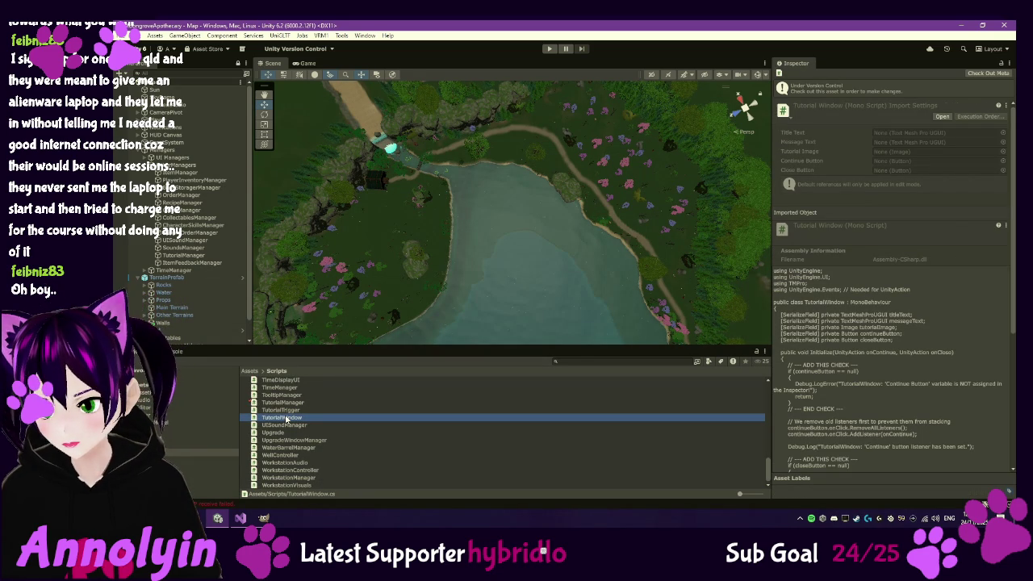
pyautogui.scroll(2, 286, 418)
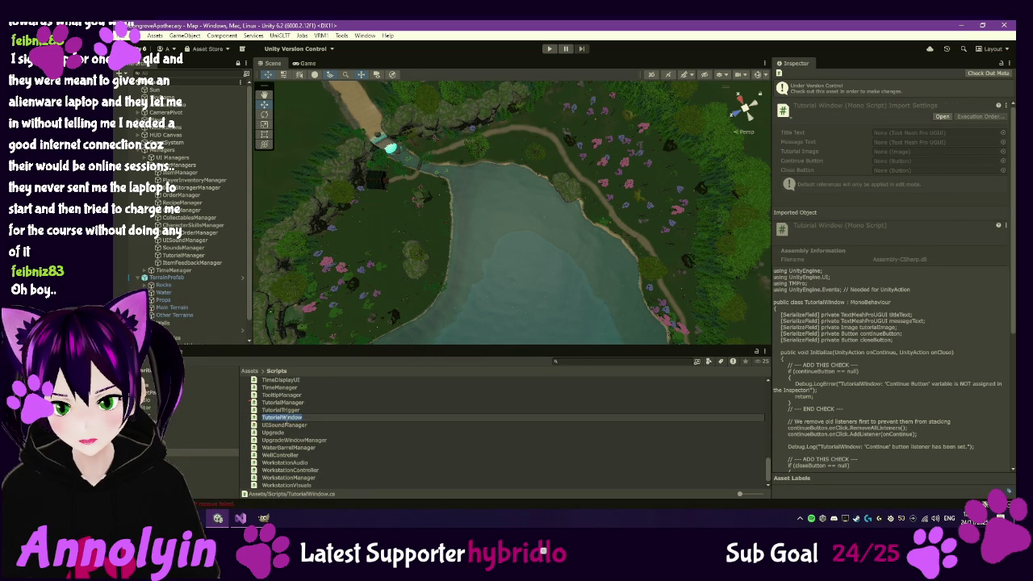
# Check out TutorialWindow from version control and open it in Visual Studio
pyautogui.rightClick(283, 433)
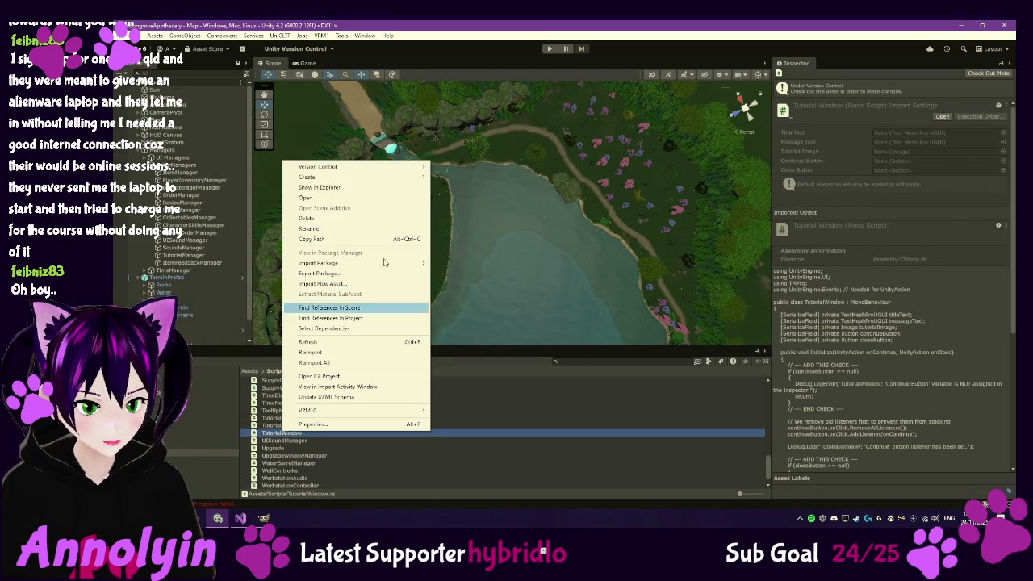
pyautogui.moveTo(408, 167)
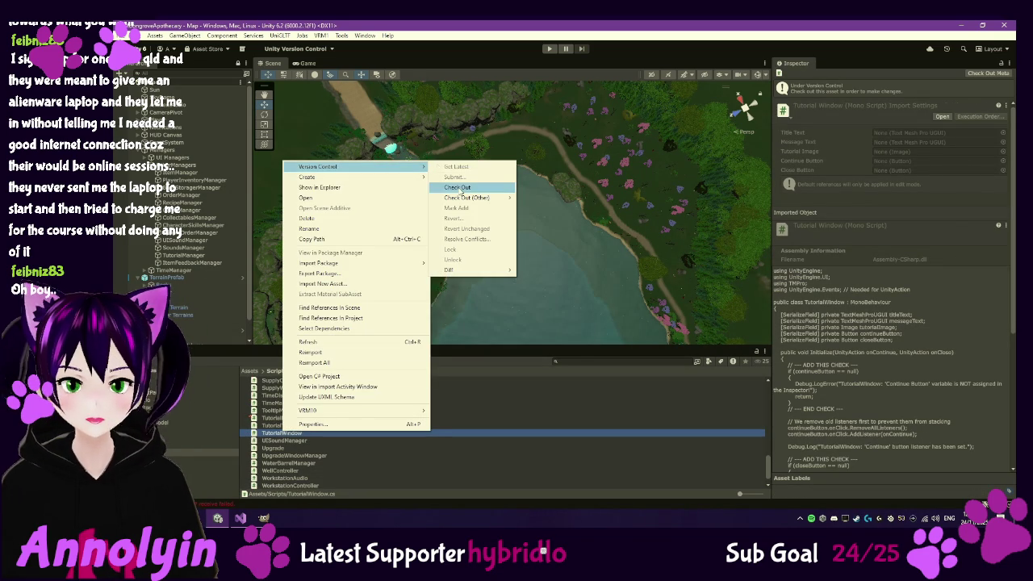
pyautogui.click(457, 187)
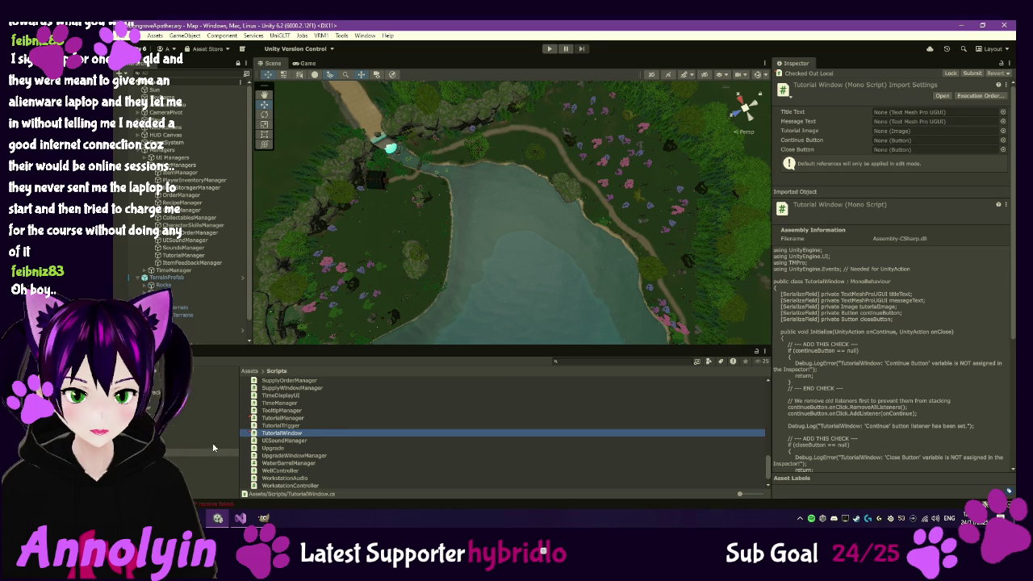
pyautogui.doubleClick(311, 435)
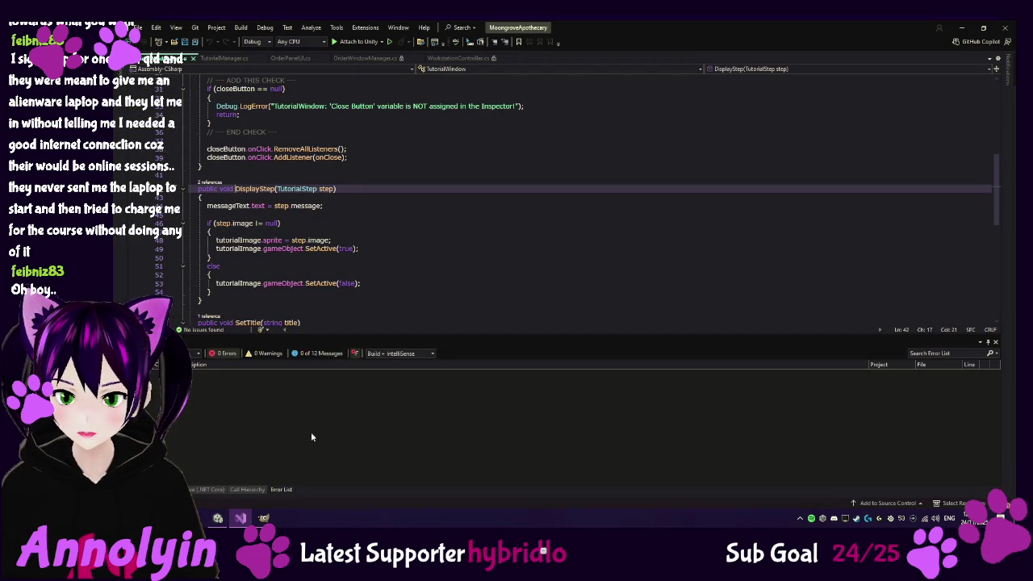
# Read through TutorialWindow.cs from the using statements to SetTitle without changes, then return to Unity
pyautogui.scroll(5, 500, 272)
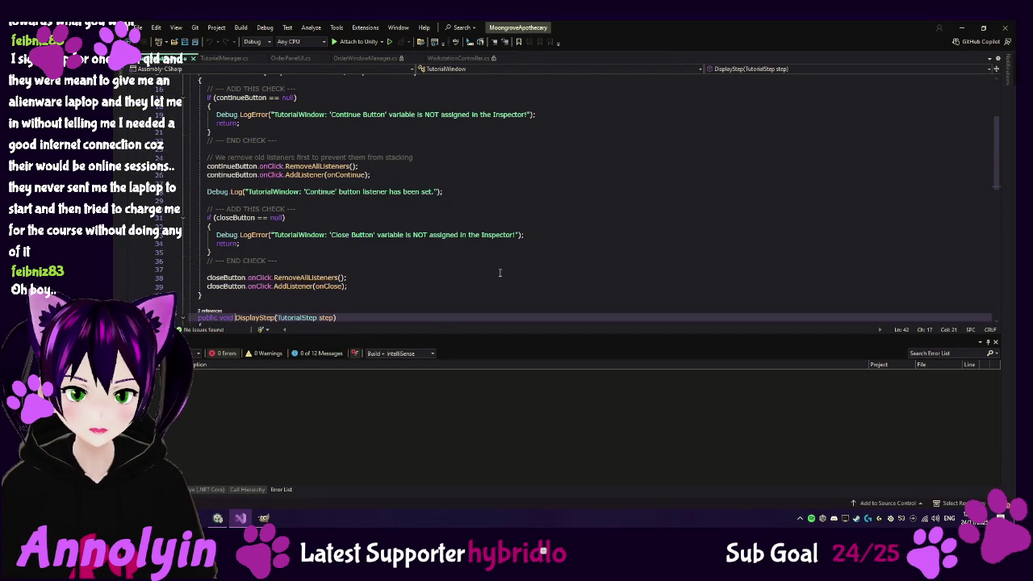
pyautogui.scroll(5, 500, 273)
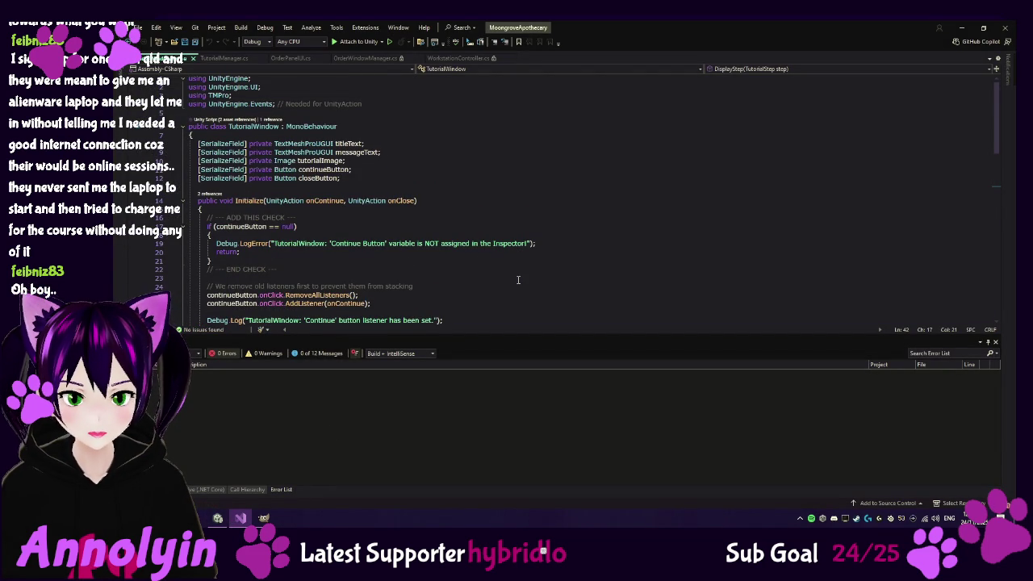
pyautogui.scroll(-4, 613, 266)
pyautogui.scroll(-5, 613, 267)
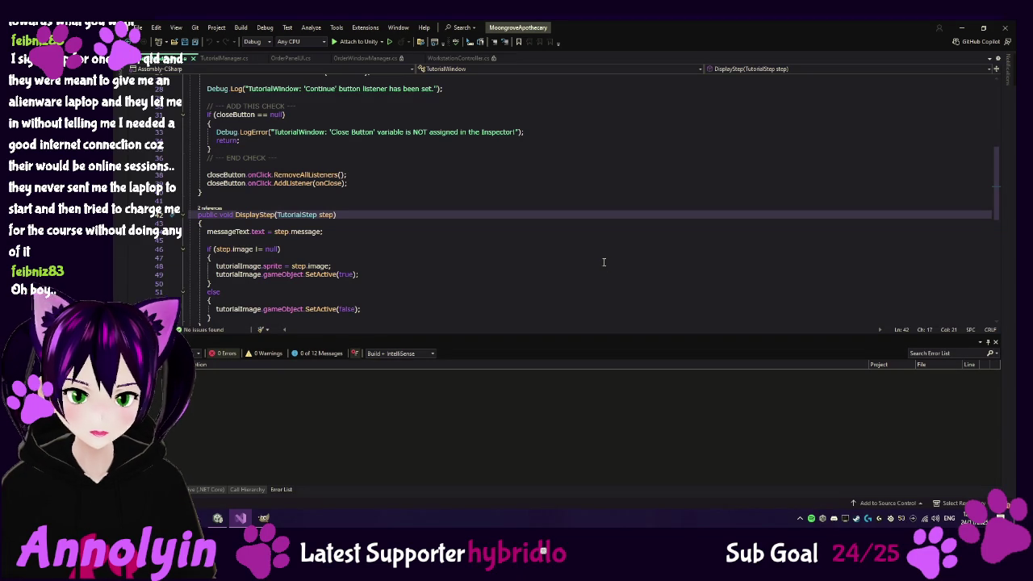
pyautogui.scroll(-5, 604, 262)
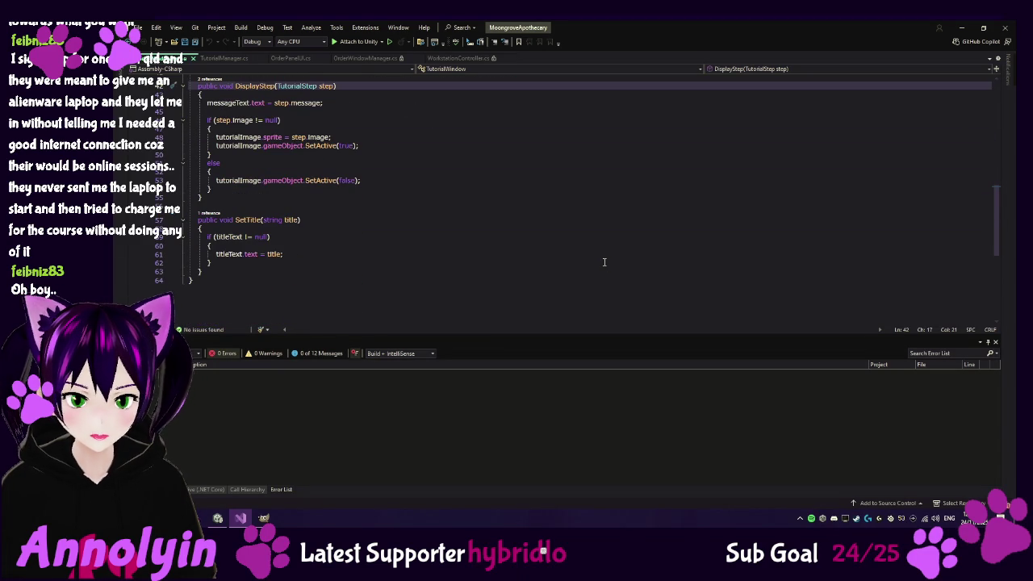
pyautogui.click(218, 518)
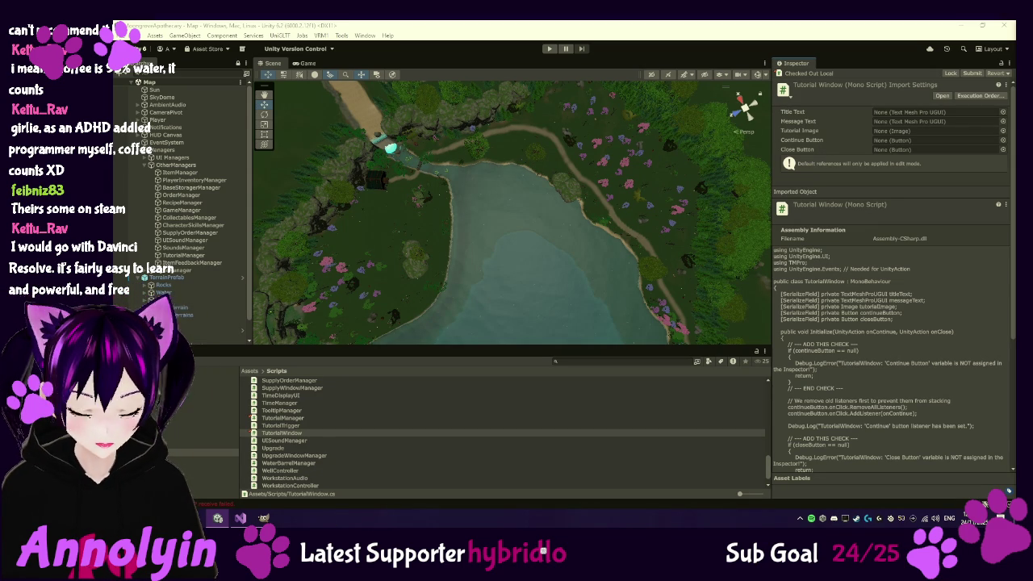
pyautogui.press('super')
# Launch a blank Notepad, drag it off-screen, and return to TutorialWindow.cs in Visual Studio
pyautogui.click(343, 305)
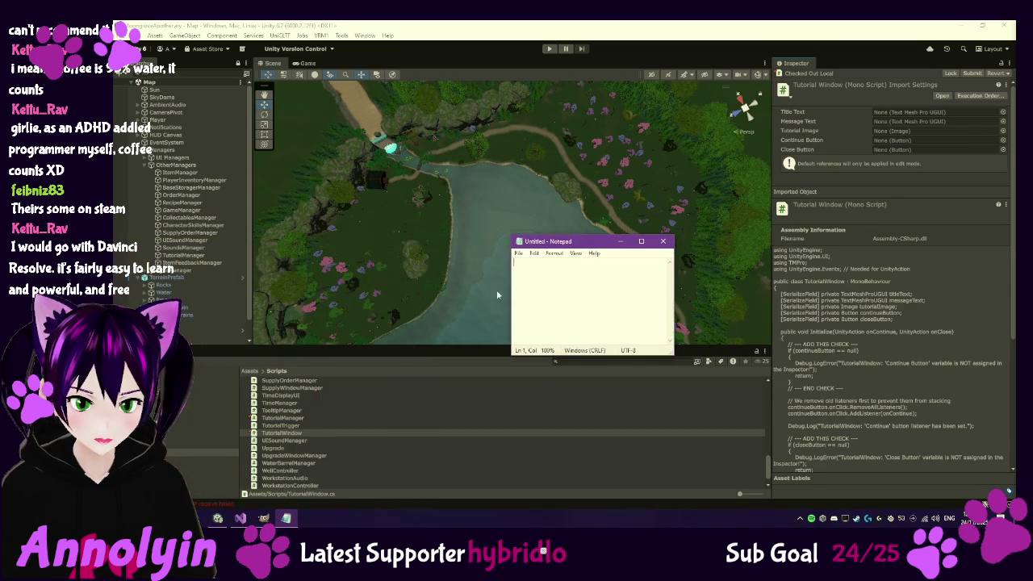
pyautogui.moveTo(564, 238); pyautogui.dragTo(1032, 254)
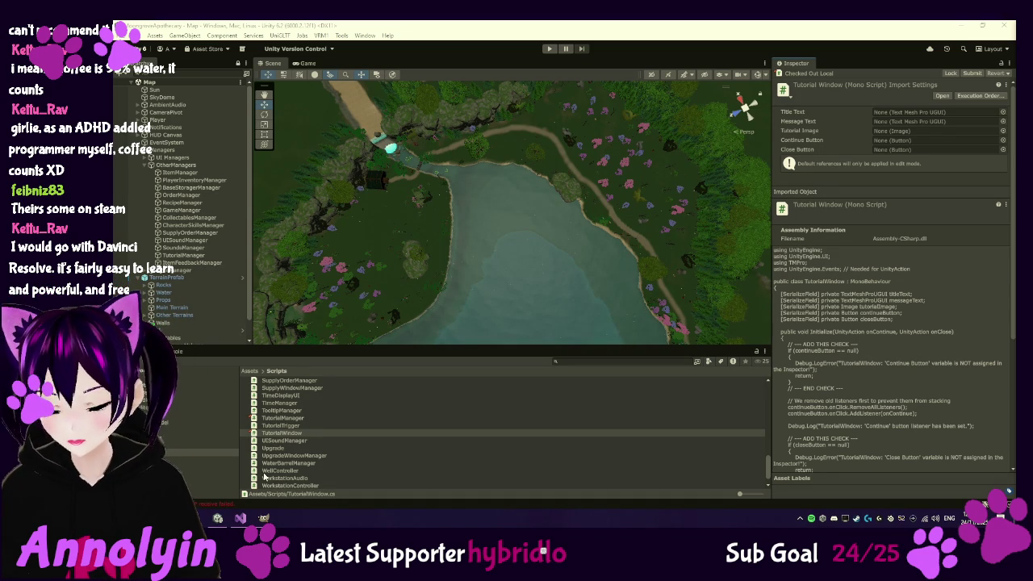
pyautogui.click(240, 518)
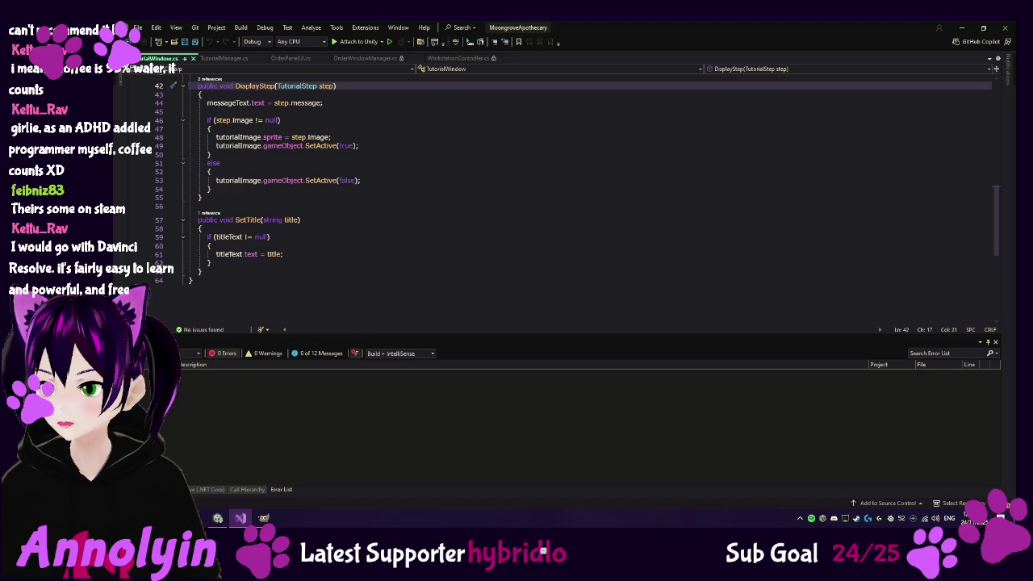
pyautogui.moveTo(363, 189)
pyautogui.mouseDown()
pyautogui.moveTo(181, 170)
pyautogui.moveTo(162, 85)
pyautogui.mouseUp()
pyautogui.hotkey('ctrl', 'v')
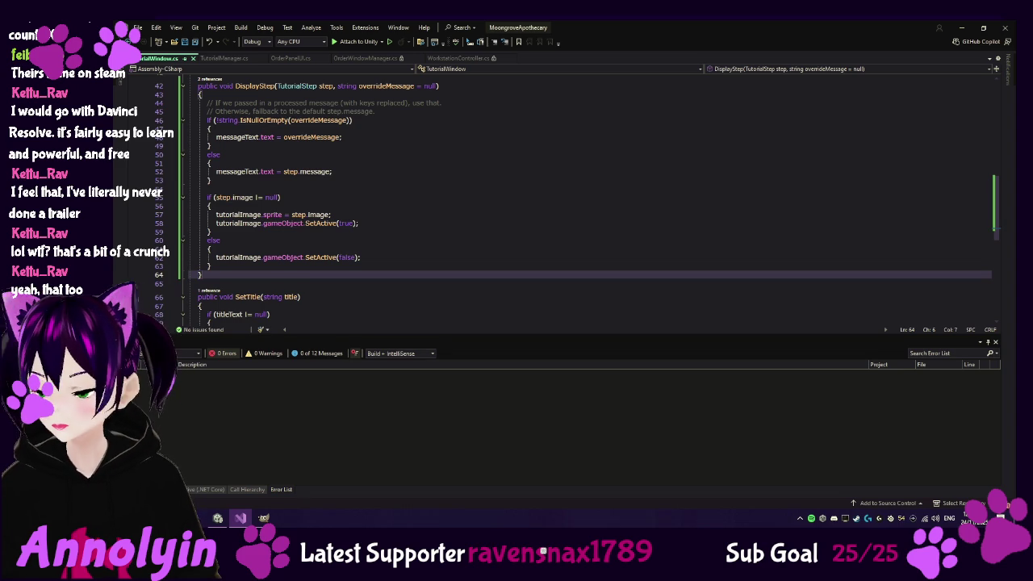
pyautogui.click(219, 59)
# Paste using UnityEngine.InputSystem and System.Text.RegularExpressions after line 5 of TutorialManager.cs
pyautogui.scroll(20, 360, 184)
pyautogui.scroll(6, 369, 200)
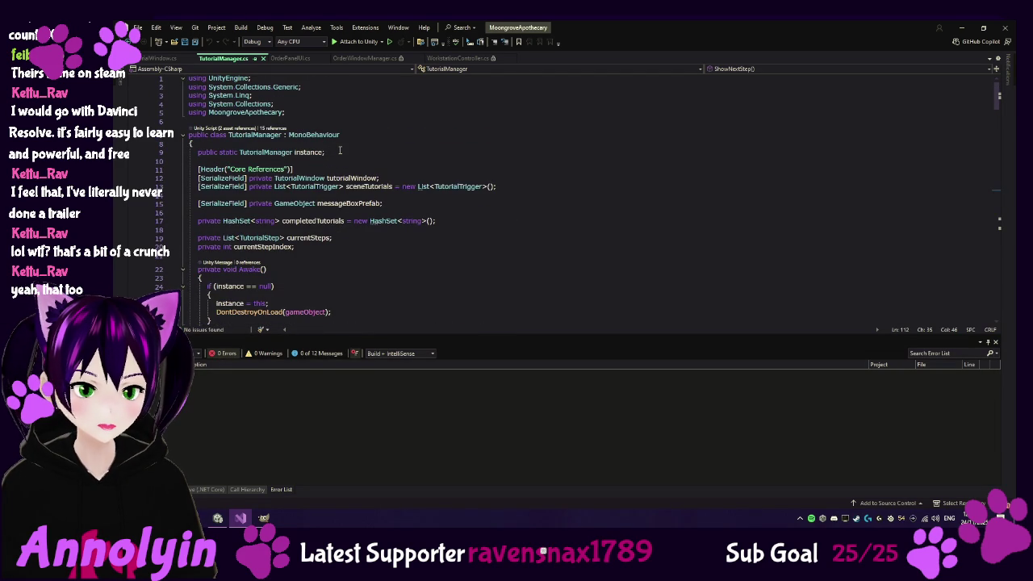
pyautogui.click(304, 112)
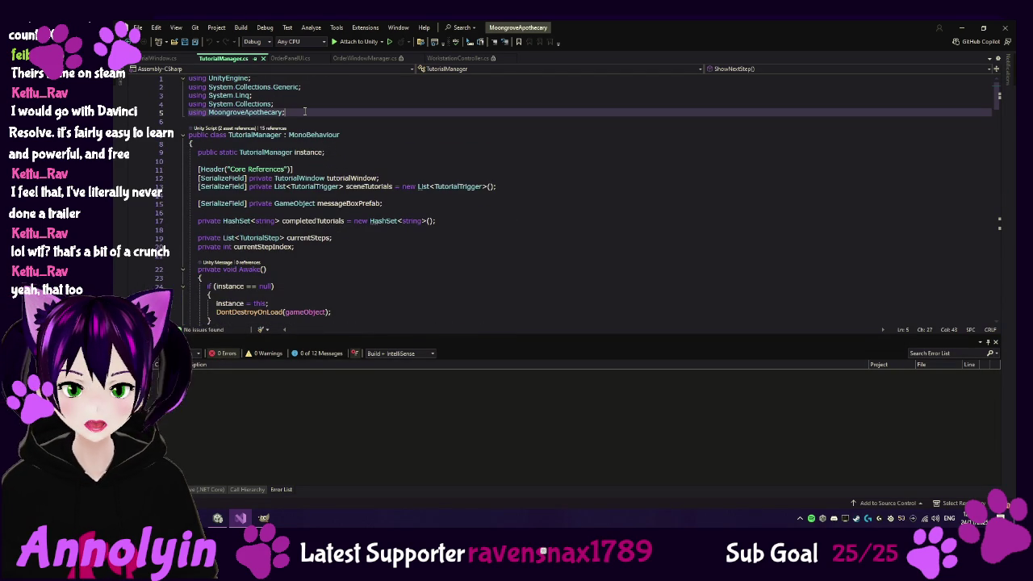
pyautogui.write('using UnityEngine.InputSystem; using System.Text.RegularExpressions;')
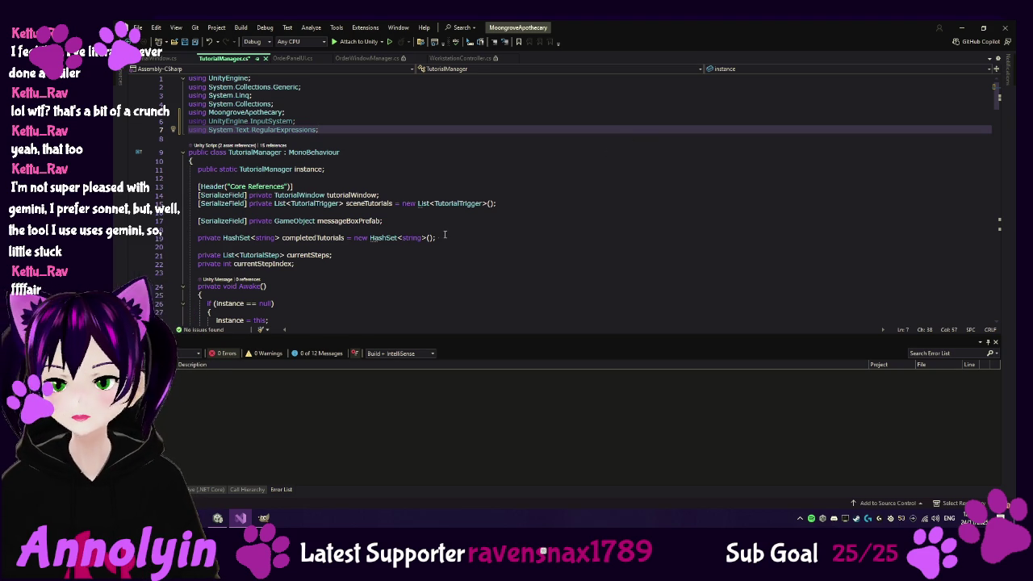
# Paste the ParseInputTags method on a new line after ReEnableCursorCoroutine
pyautogui.hotkey('ctrl', '-')
pyautogui.scroll(-20, 332, 237)
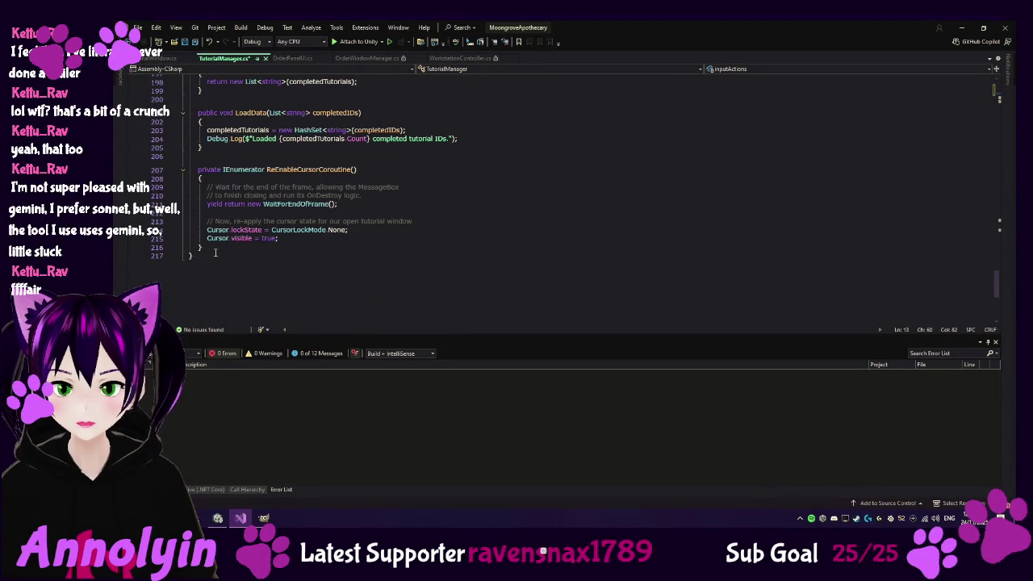
pyautogui.click(216, 247)
pyautogui.press('Return')
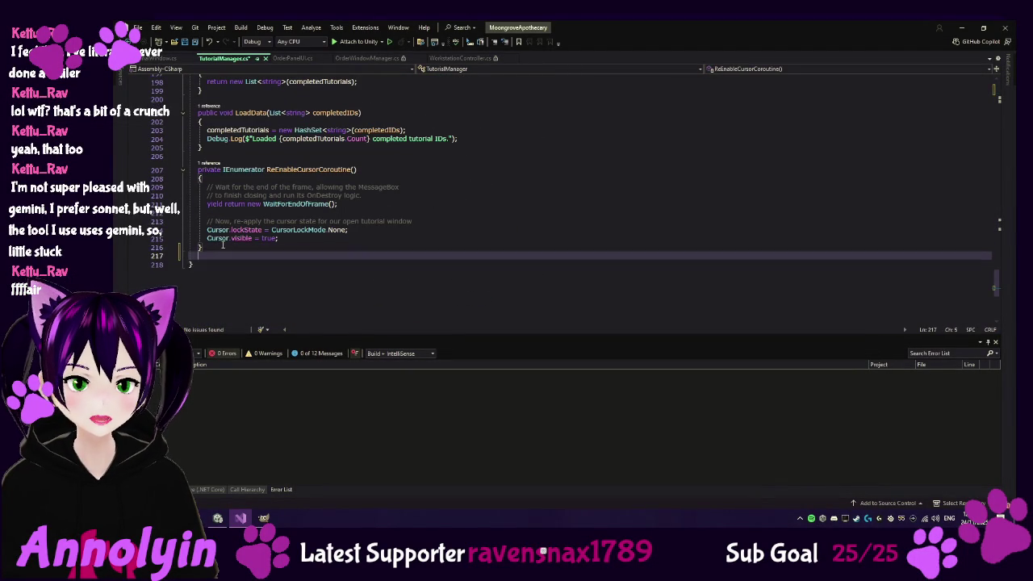
pyautogui.hotkey('ctrl', 'v')
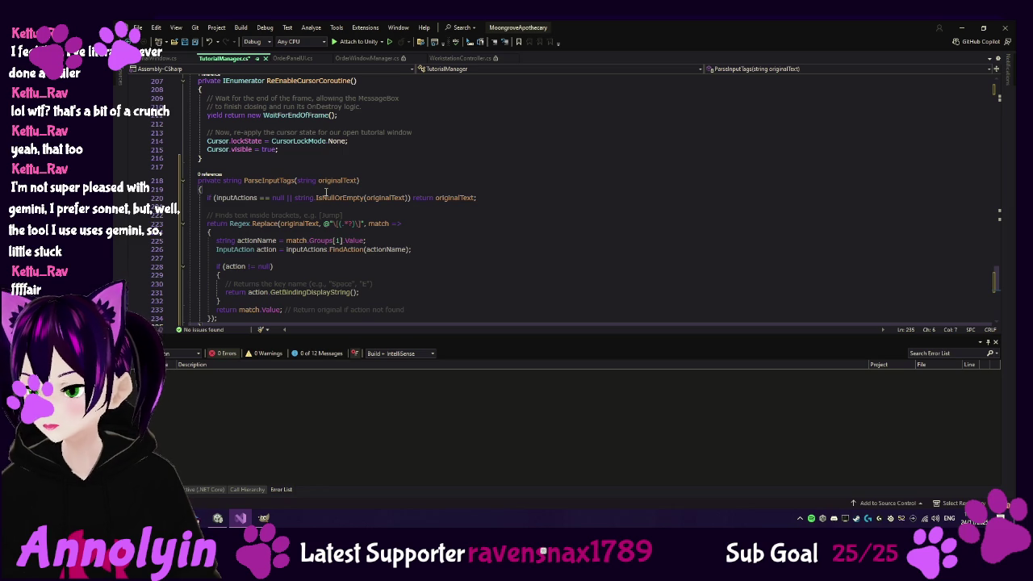
pyautogui.scroll(8, 353, 202)
pyautogui.scroll(12, 384, 248)
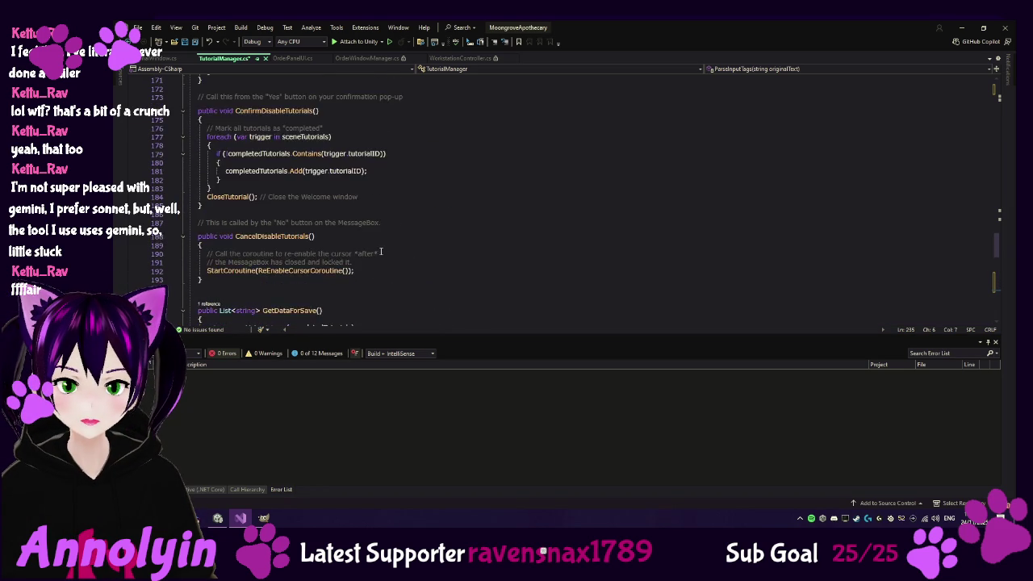
pyautogui.scroll(4, 384, 249)
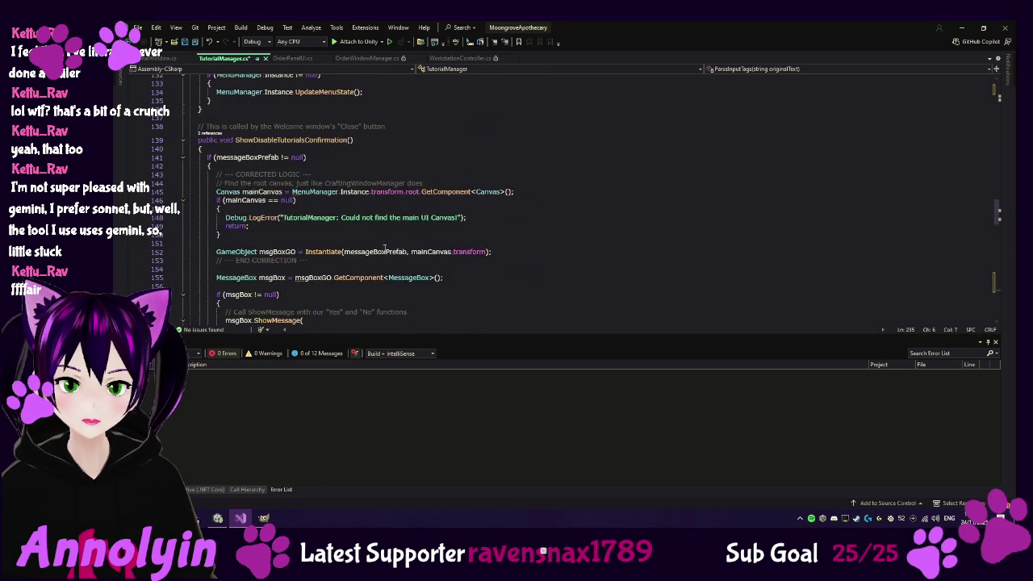
pyautogui.scroll(15, 384, 248)
pyautogui.scroll(4, 377, 248)
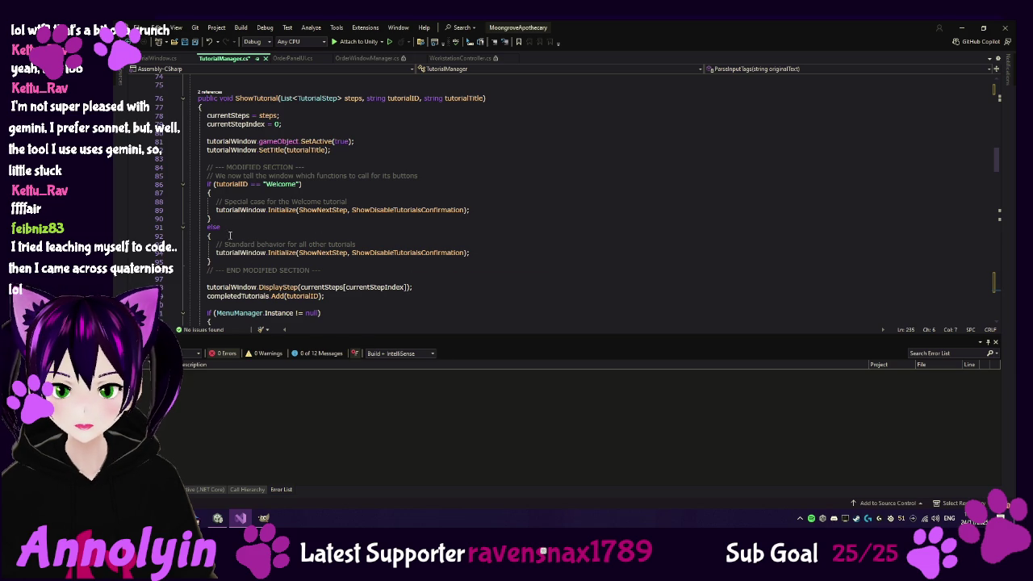
pyautogui.click(170, 185)
# Delete the Welcome special-case if/else block and its leftover closing brace
pyautogui.click(171, 167)
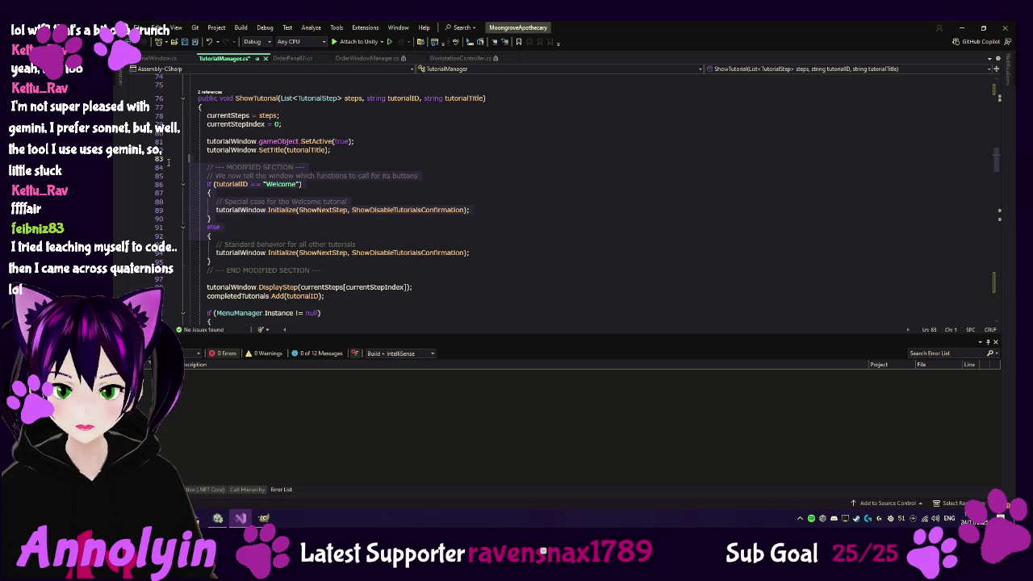
pyautogui.press('Delete')
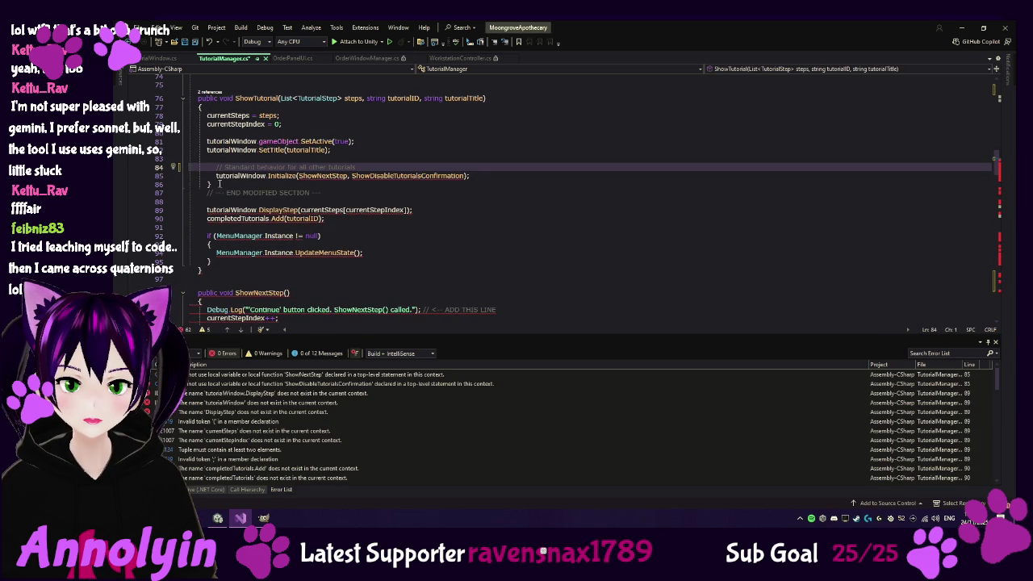
pyautogui.press('Down')
pyautogui.press('Down')
pyautogui.hotkey('shift', 'End')
pyautogui.press('BackSpace')
pyautogui.press('BackSpace')
# Remove the leftover tutorial and END MODIFIED SECTION comments, re-indenting the Initialize call
pyautogui.press('Up')
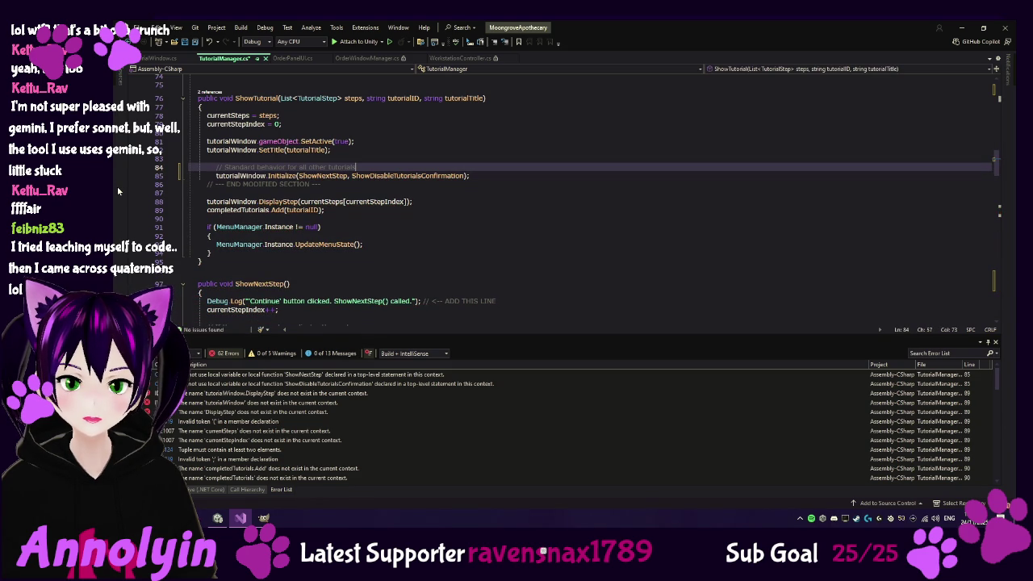
pyautogui.hotkey('ctrl', 'shift', 'Left')
pyautogui.hotkey('ctrl', 'shift', 'Left')
pyautogui.hotkey('ctrl', 'shift', 'Left')
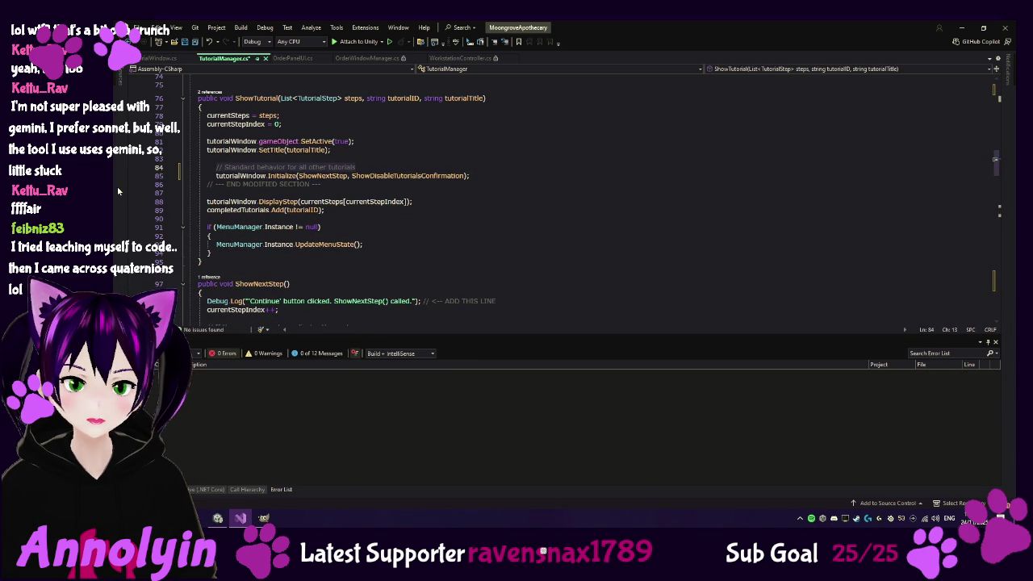
pyautogui.press('BackSpace')
pyautogui.press('BackSpace')
pyautogui.press('BackSpace')
pyautogui.press('BackSpace')
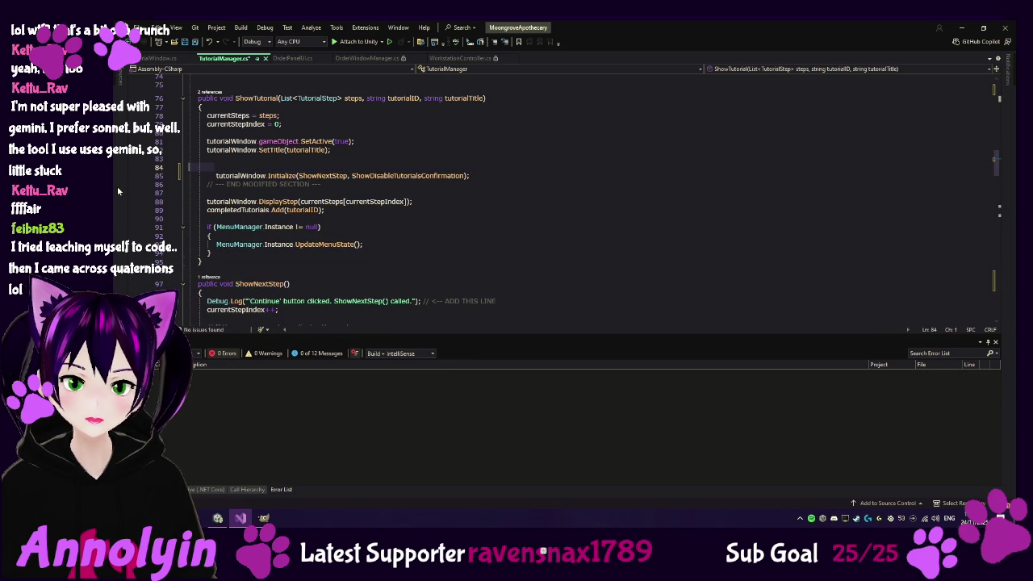
pyautogui.press('Down')
pyautogui.hotkey('ctrl', 'Delete')
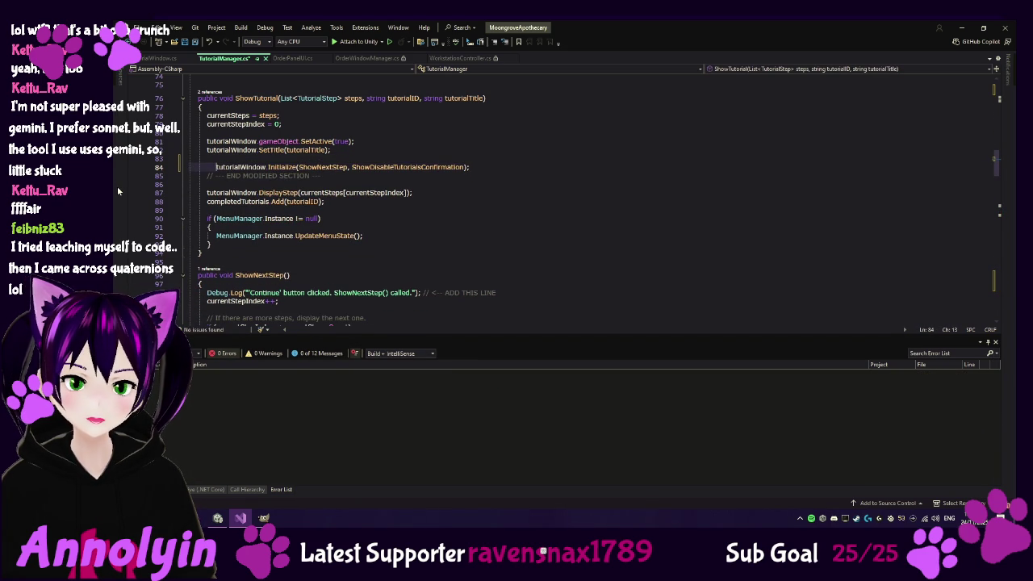
pyautogui.press('Tab')
pyautogui.press('Tab')
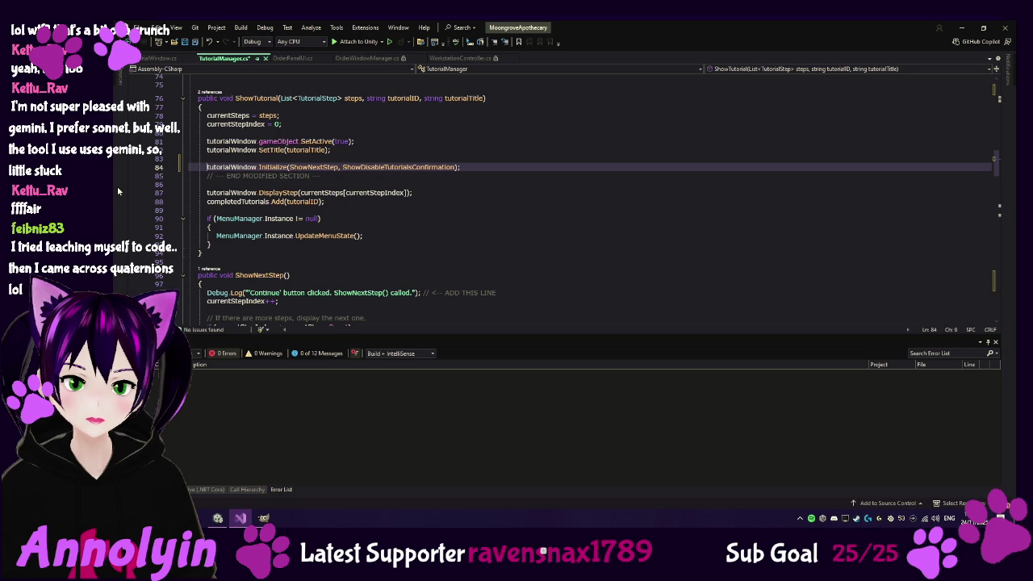
pyautogui.press('Down')
pyautogui.hotkey('ctrl', 'Delete')
pyautogui.hotkey('ctrl', 'Delete')
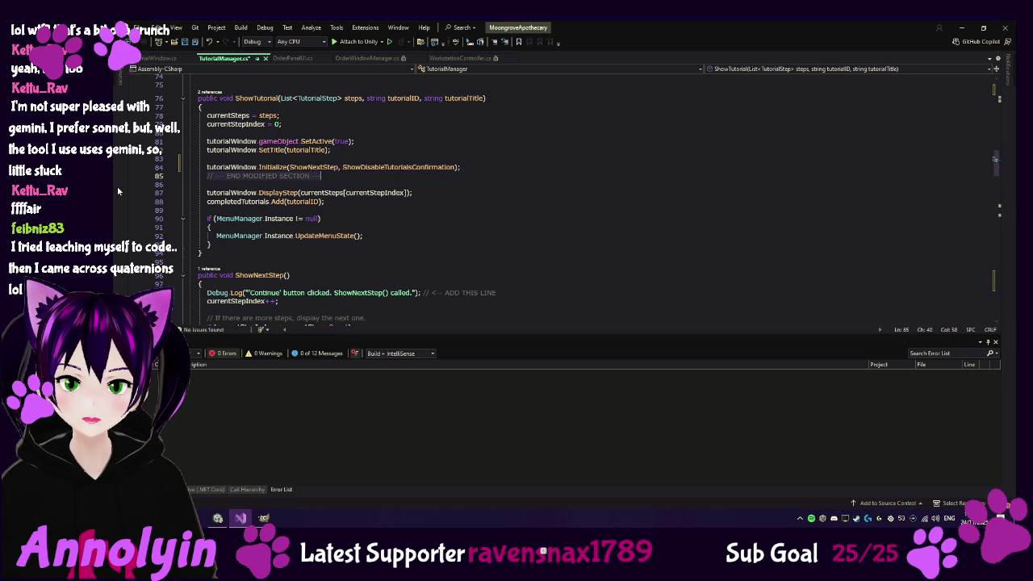
pyautogui.hotkey('ctrl', 'BackSpace')
pyautogui.hotkey('ctrl', 'BackSpace')
pyautogui.hotkey('ctrl', 'BackSpace')
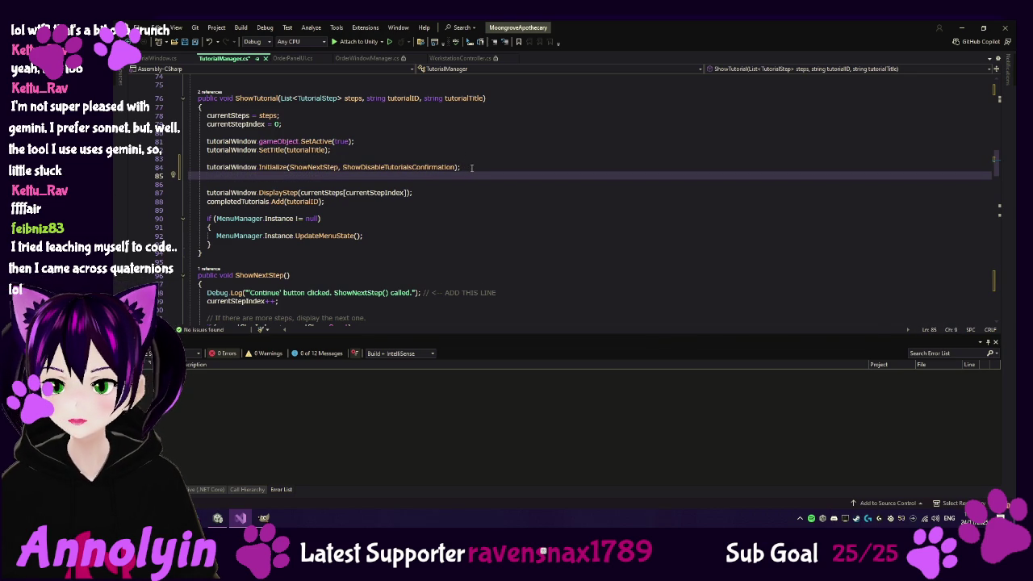
# Insert the ParseInputTags processedMessage and DisplayStep lines, then delete the old DisplayStep call
pyautogui.click(287, 166)
pyautogui.click(208, 167)
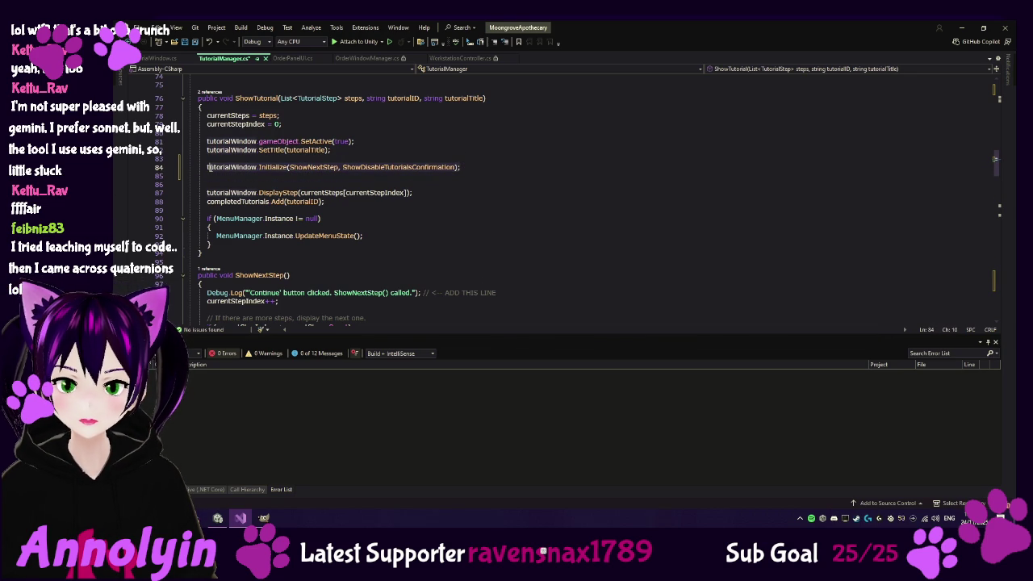
pyautogui.write('string processedMessage = ParseInputTags(currentSteps[currentStepIndex].message); tutorialWindow.DisplayStep(currentSteps[currentStepIndex], processedMessage);')
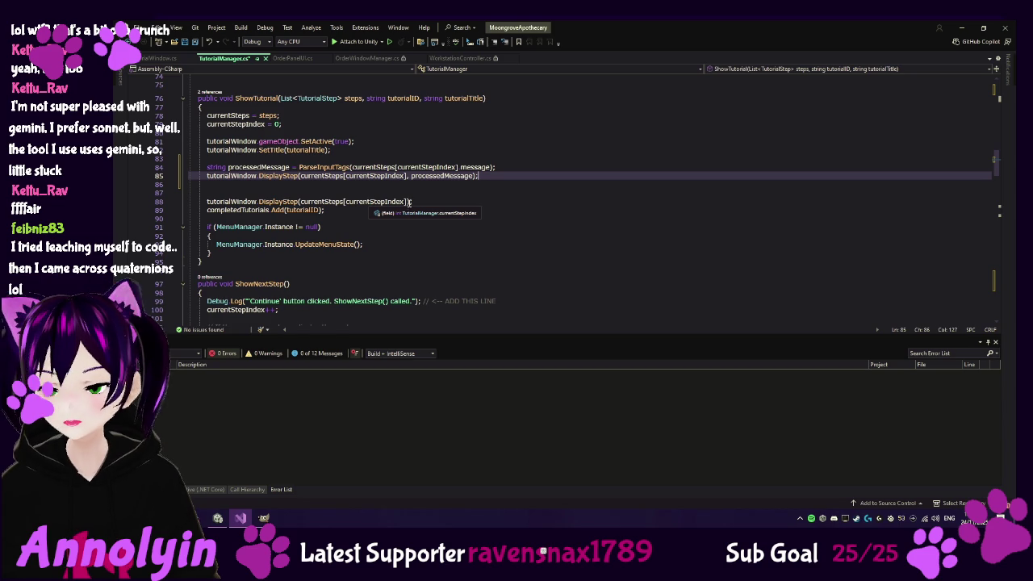
pyautogui.click(203, 199)
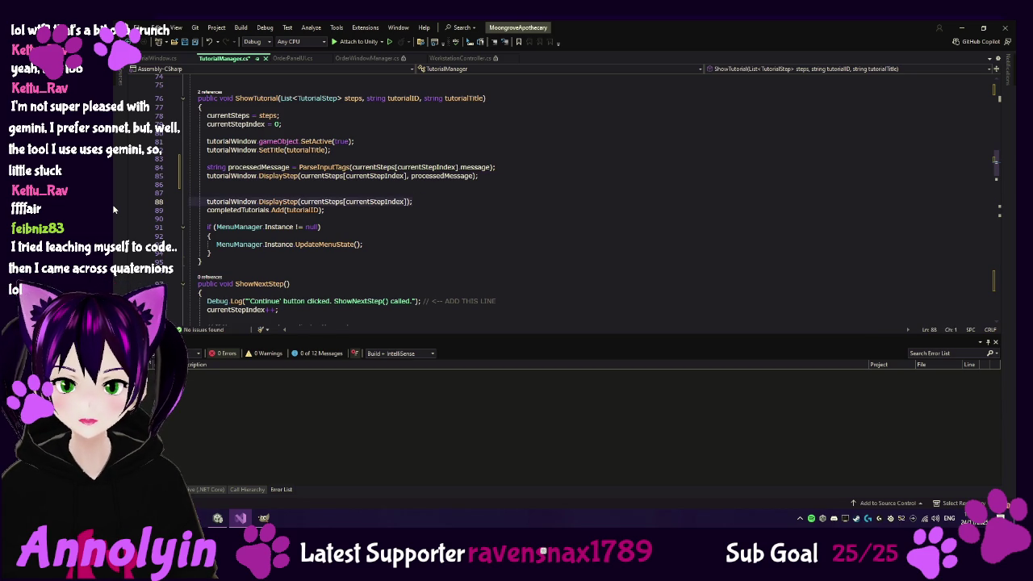
pyautogui.hotkey('shift', 'End')
pyautogui.press('BackSpace')
pyautogui.press('BackSpace')
pyautogui.press('BackSpace')
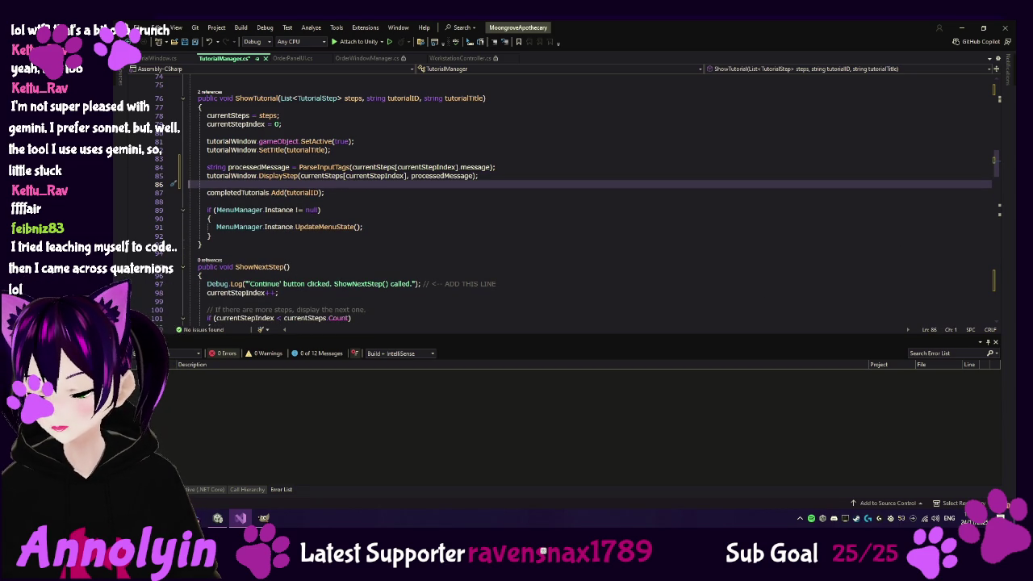
pyautogui.scroll(-2, 424, 261)
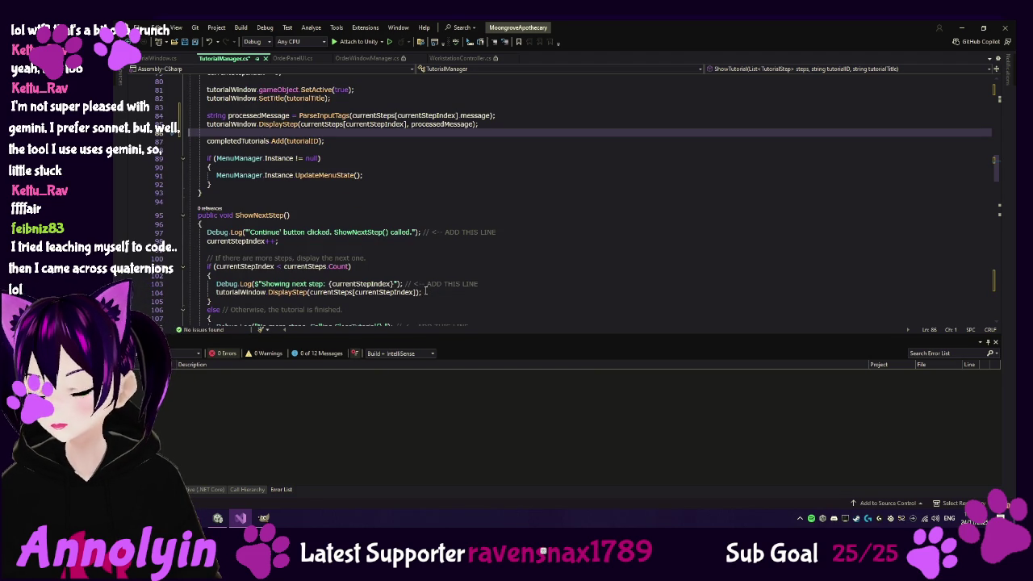
# Route ShowNextStep's message through ParseInputTags, save TutorialManager.cs, and bring GIMP forward
pyautogui.click(216, 292)
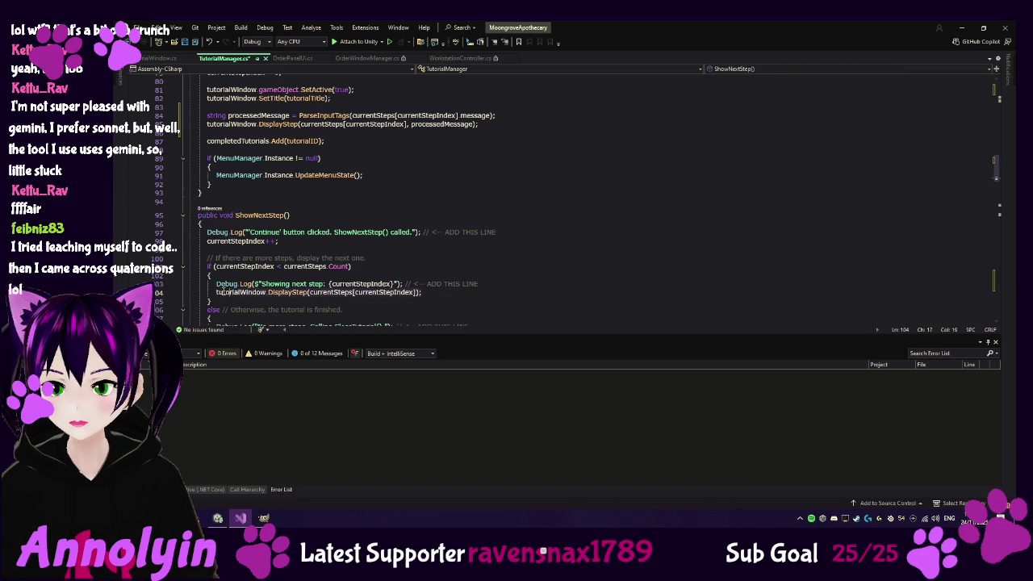
pyautogui.press('Tab')
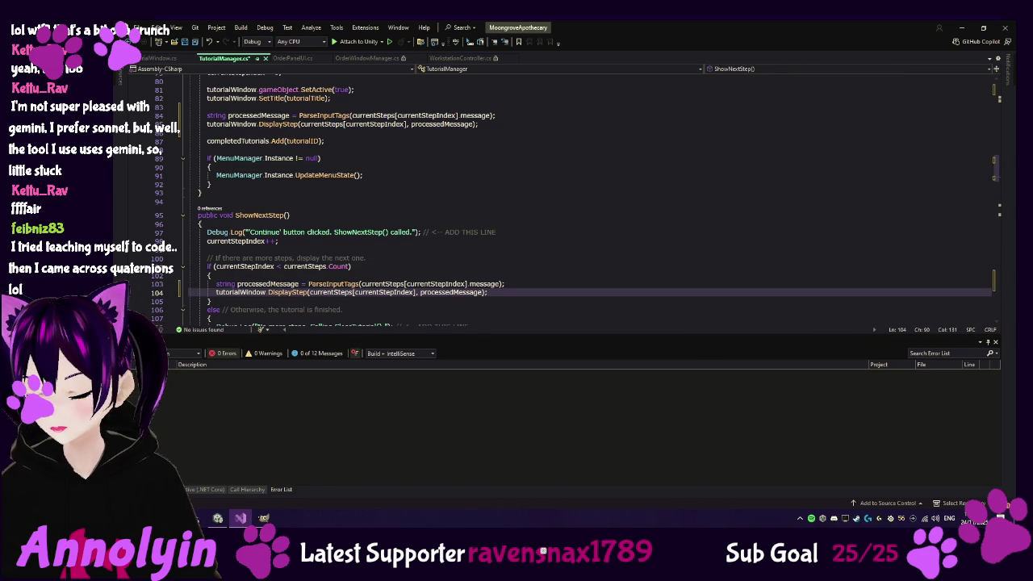
pyautogui.scroll(-1, 652, 240)
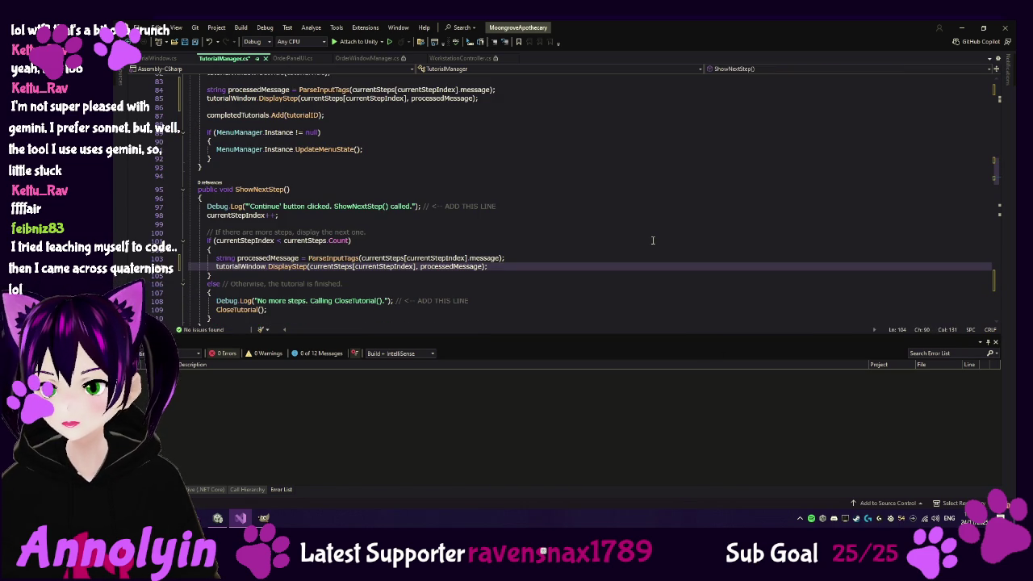
pyautogui.hotkey('ctrl', 's')
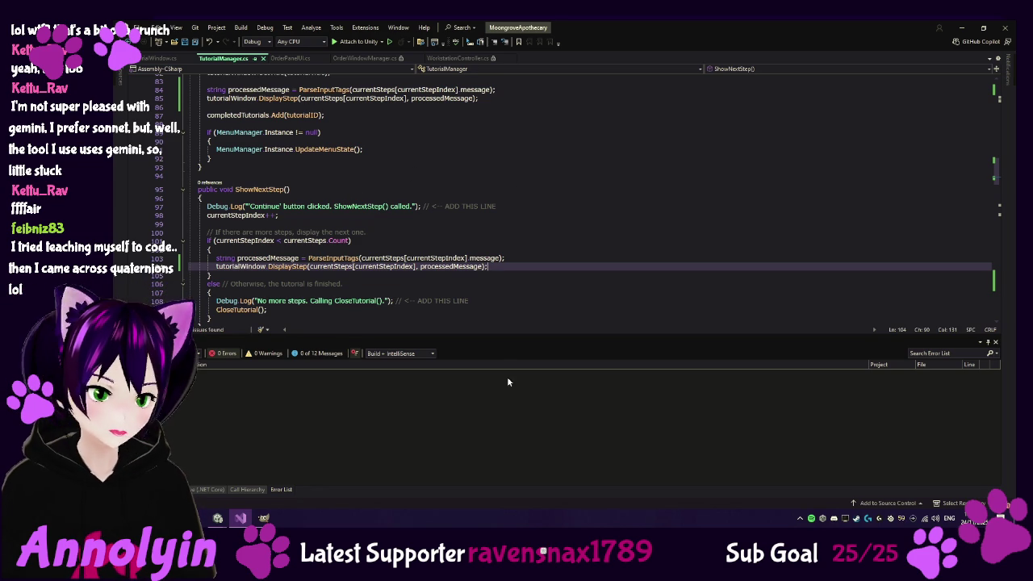
pyautogui.click(260, 522)
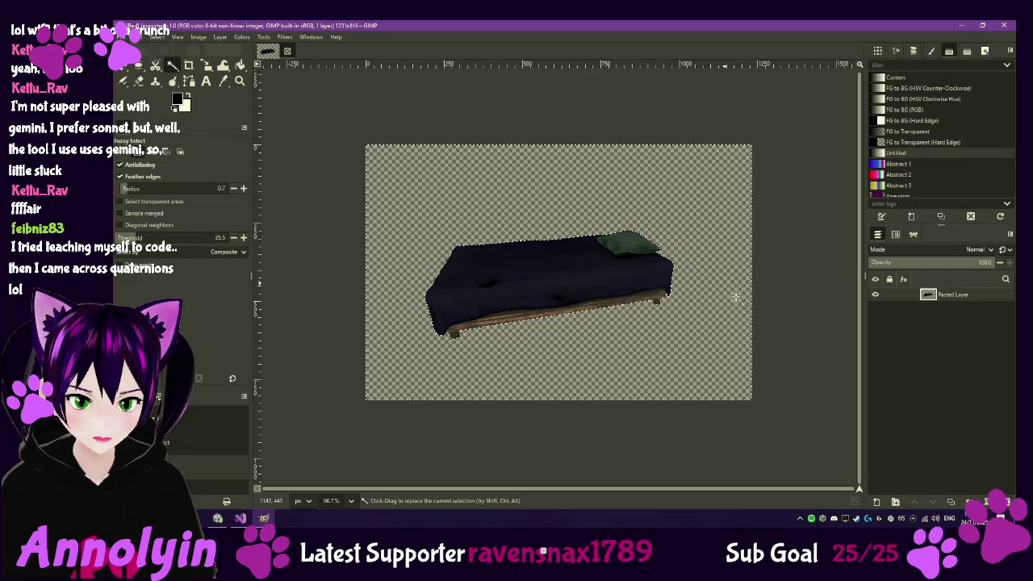
# Quit GIMP without saving the bed image and return to the Unity editor
pyautogui.click(1002, 26)
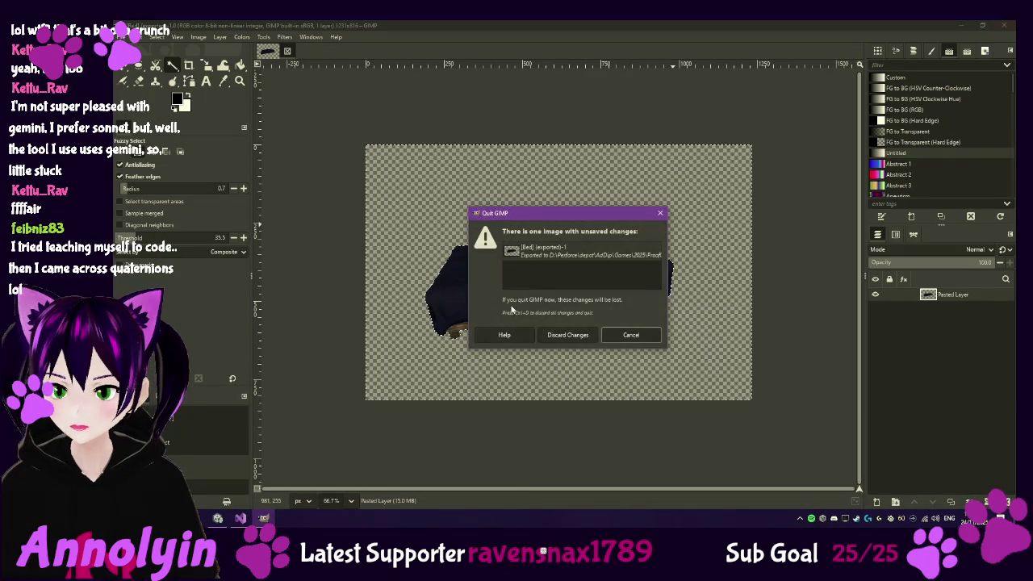
pyautogui.click(552, 336)
pyautogui.click(217, 519)
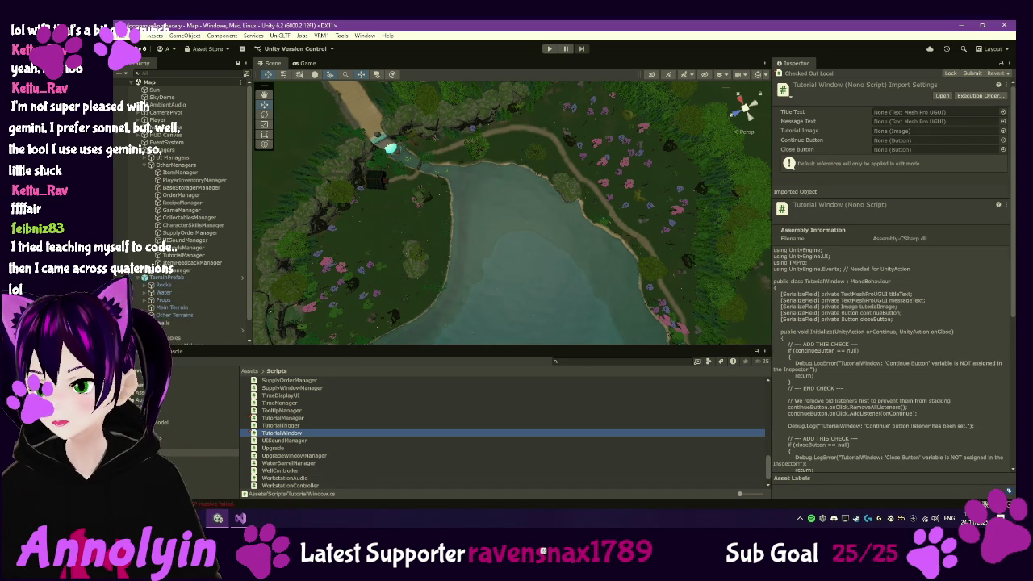
pyautogui.click(437, 55)
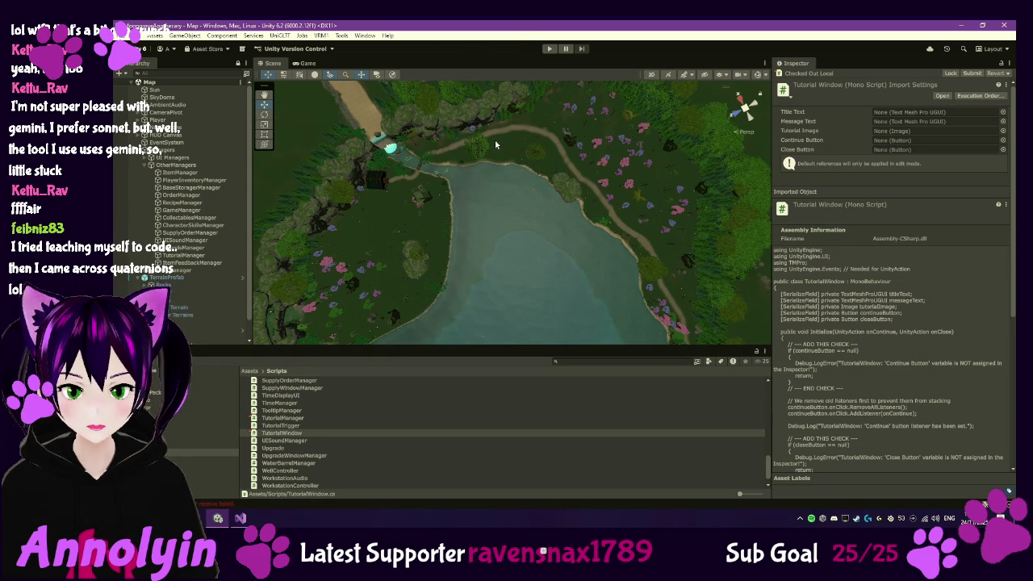
# Enter Play mode and start a new game from the Moongrove Apothecary main menu
pyautogui.click(549, 49)
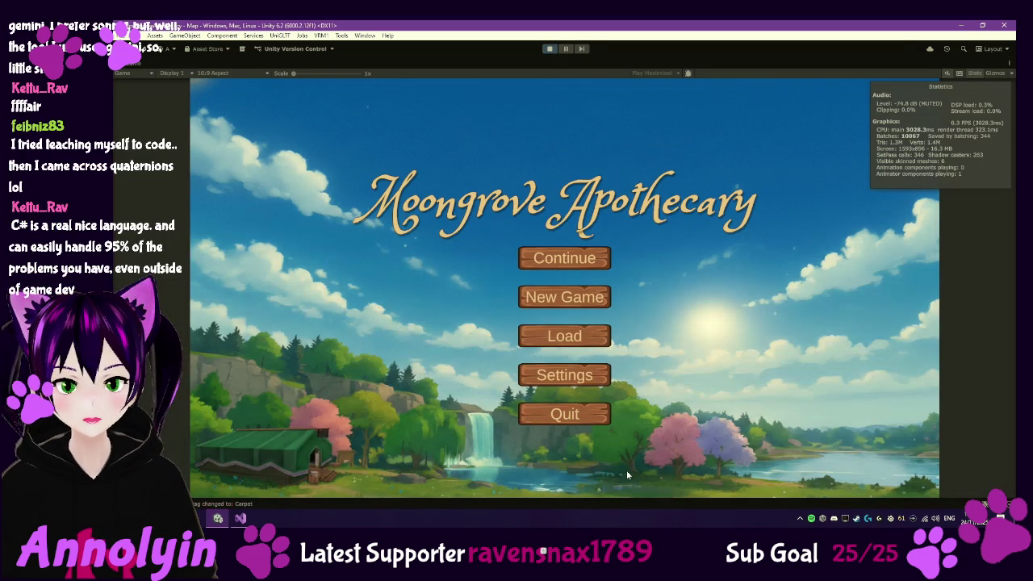
pyautogui.click(564, 297)
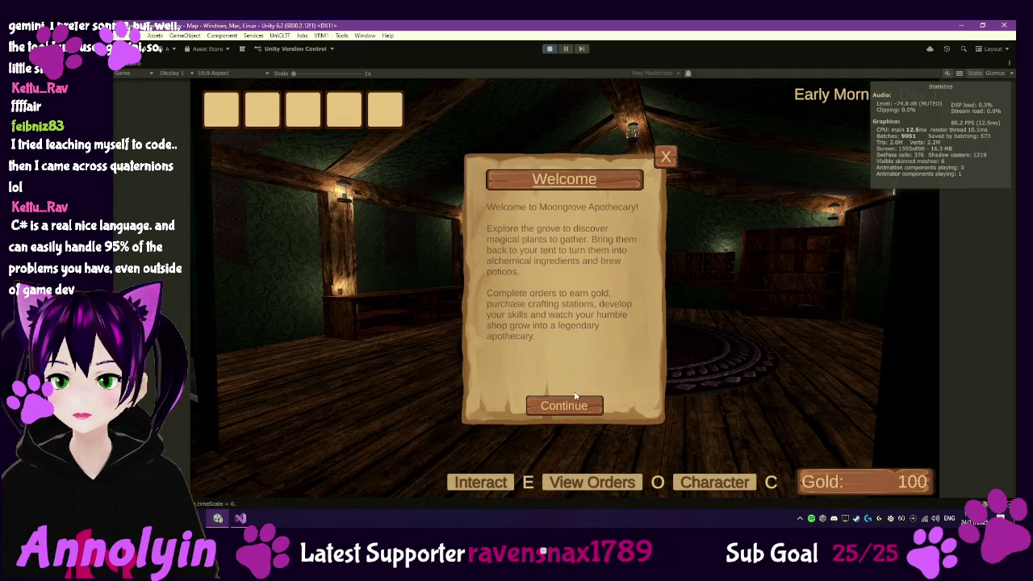
# Press the Welcome tutorial's Continue button four times, then un-maximize the Game view
pyautogui.click(567, 408)
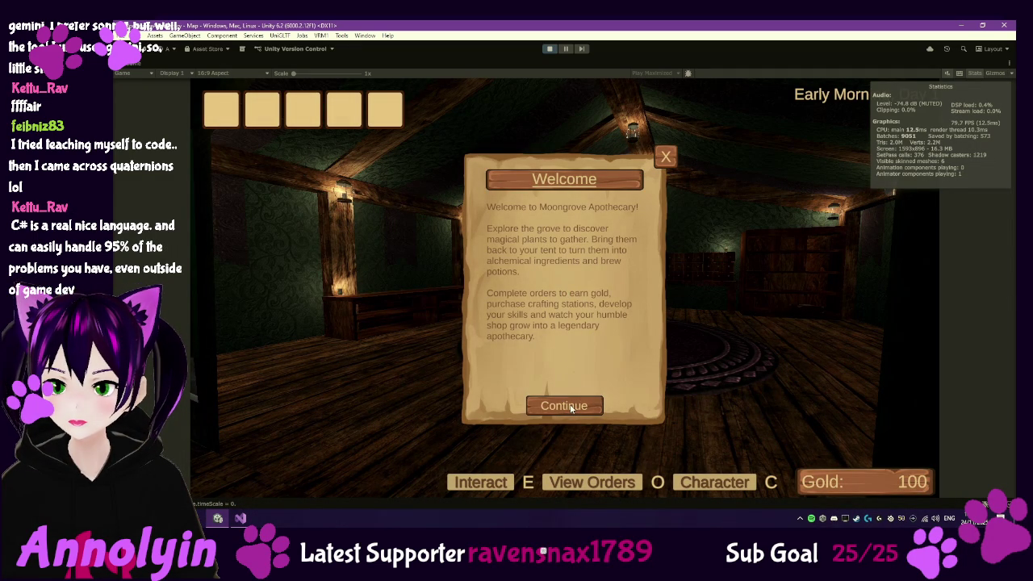
pyautogui.click(570, 408)
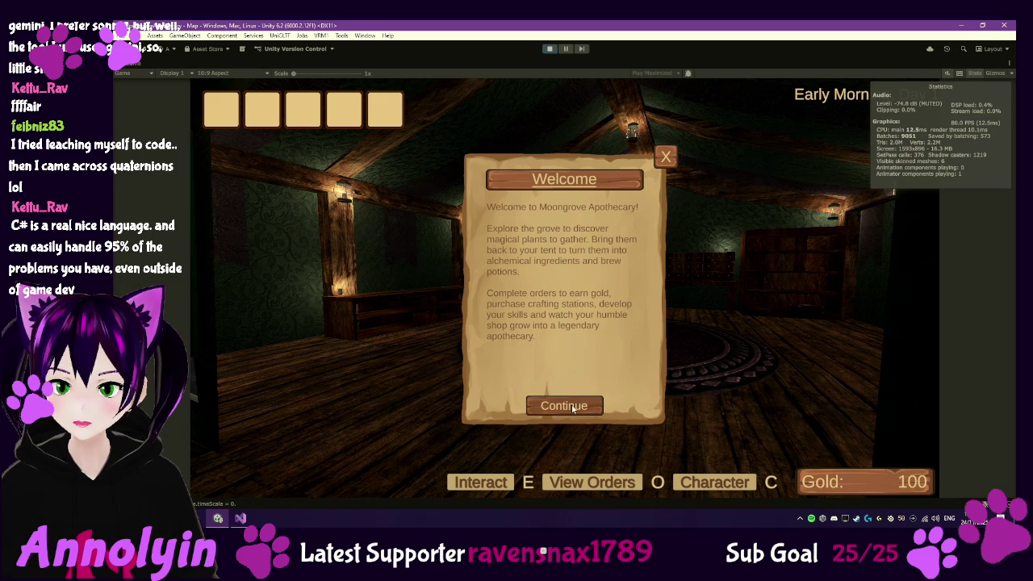
pyautogui.click(570, 408)
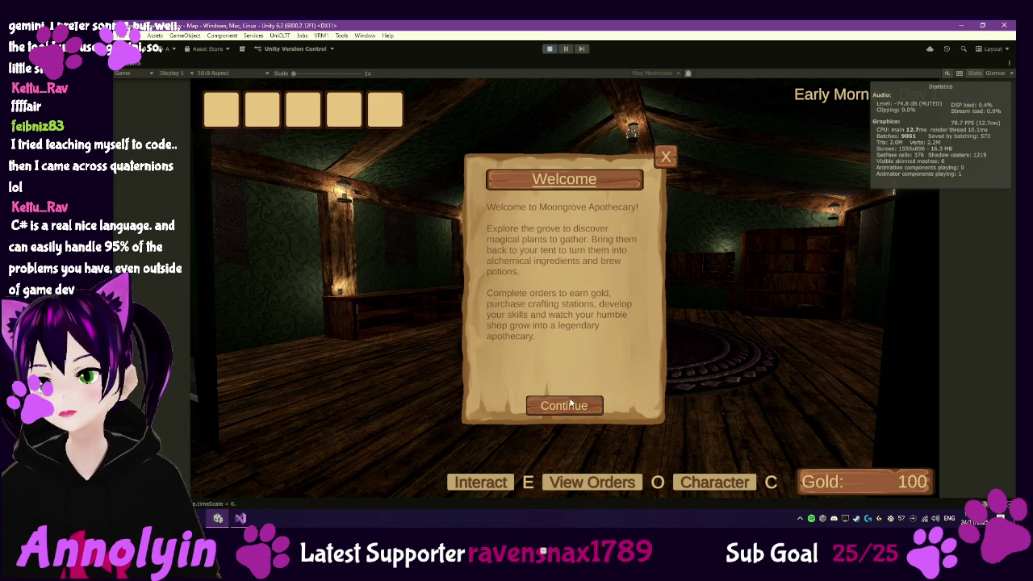
pyautogui.click(575, 408)
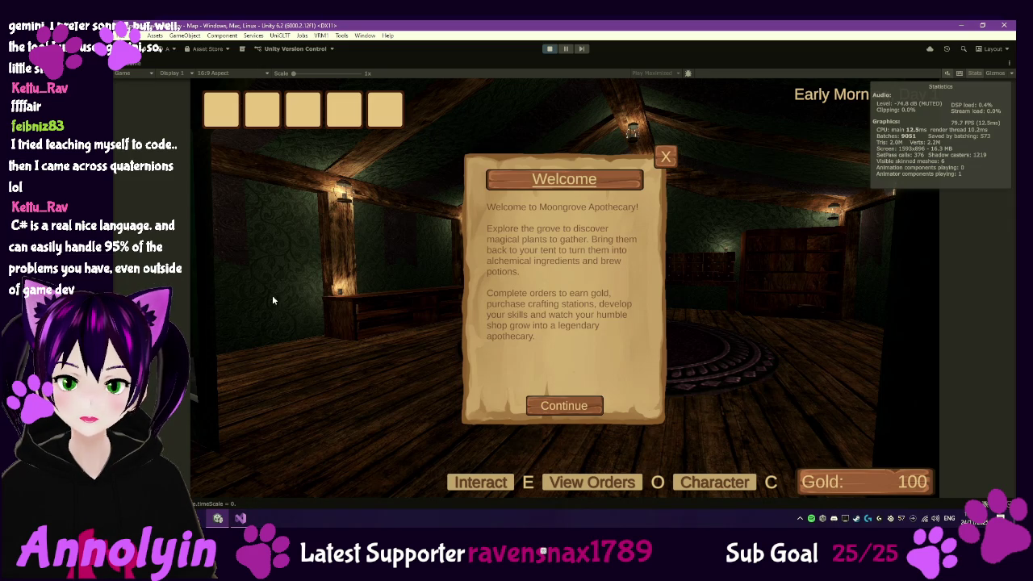
pyautogui.doubleClick(134, 72)
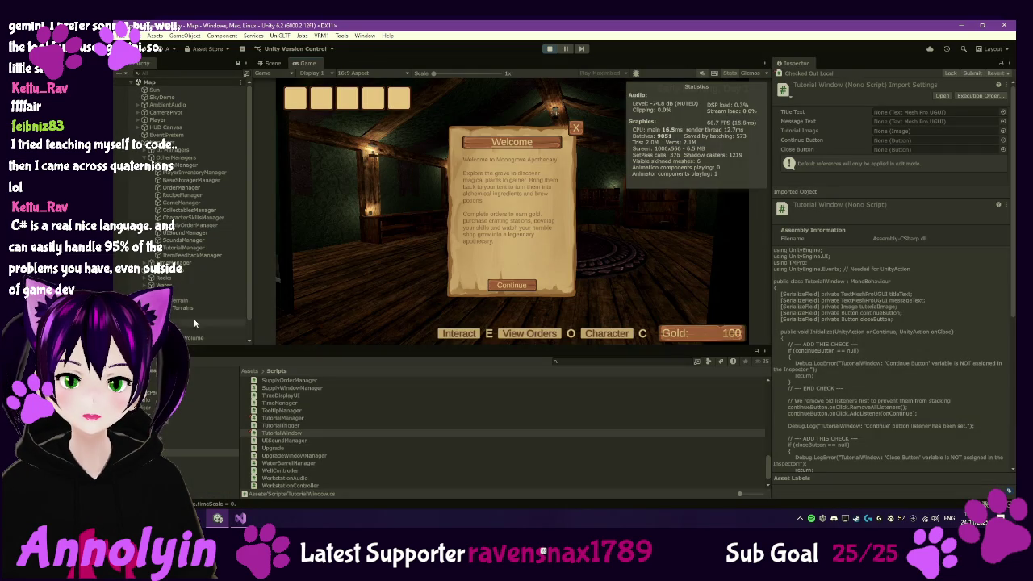
# View the 'Pausing menu is open' entry's stack trace in the Console, then return to TutorialManager.cs
pyautogui.click(181, 360)
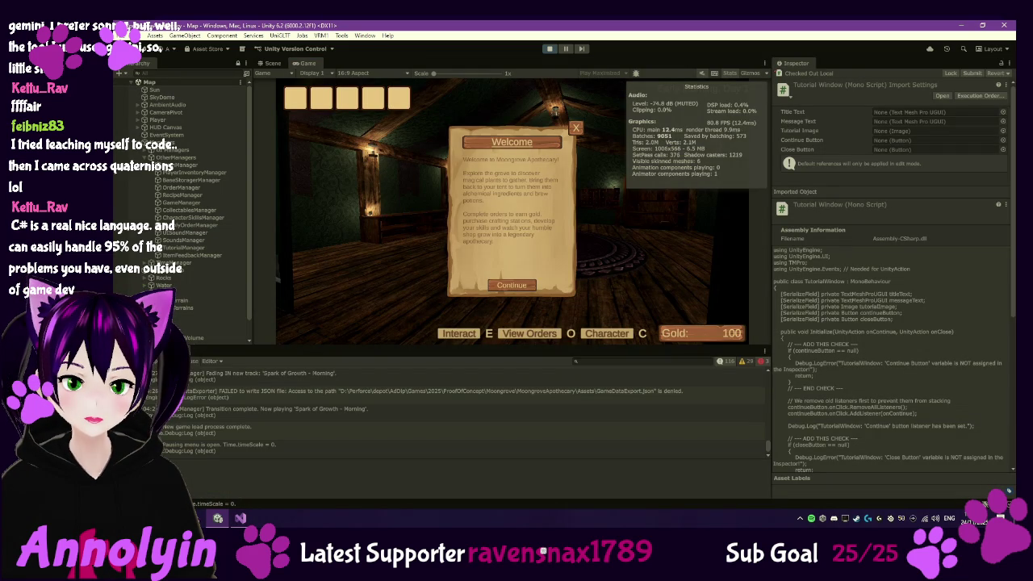
pyautogui.click(301, 449)
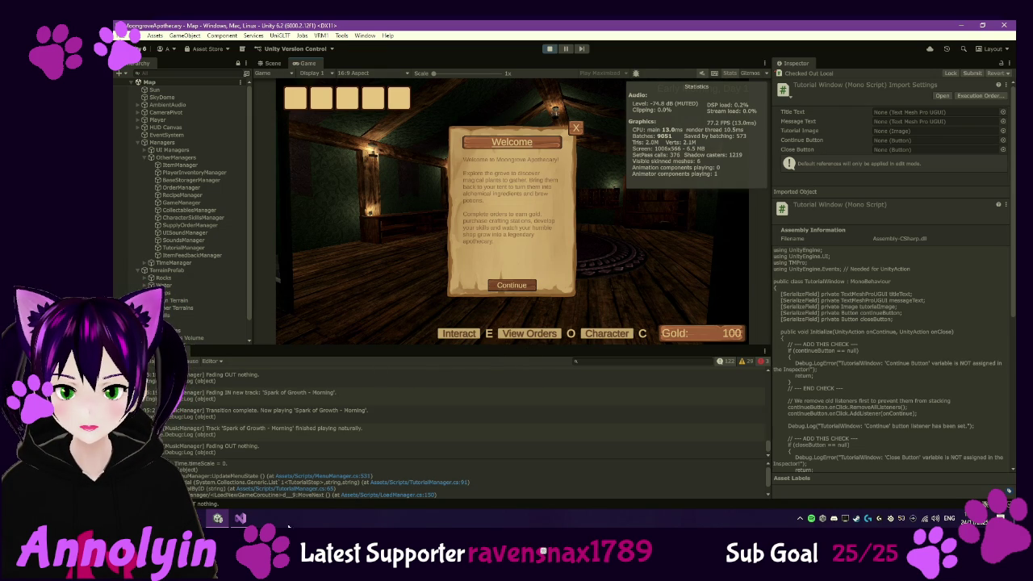
pyautogui.click(239, 518)
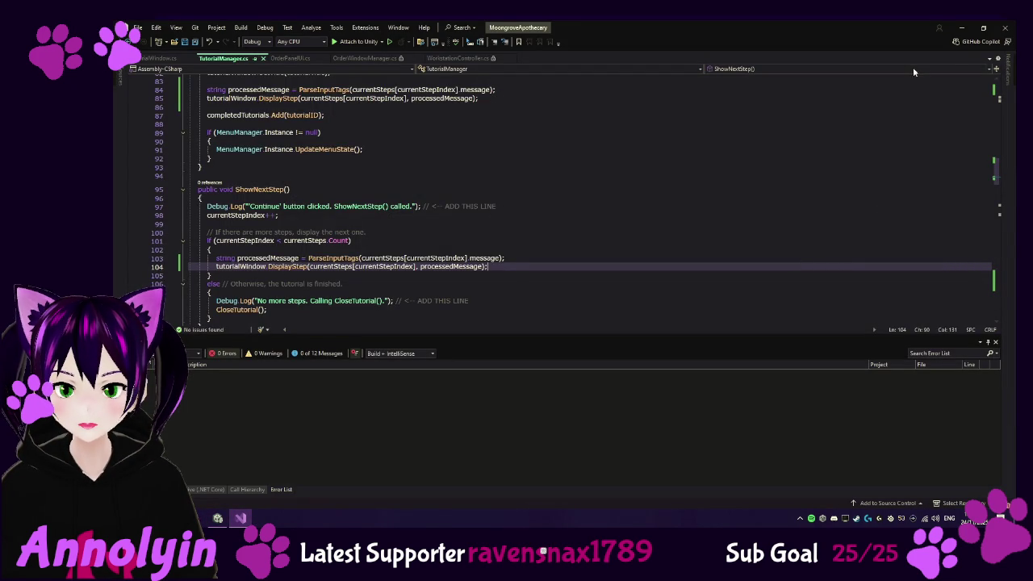
# Return to Unity and switch to the map's Scene view with Ctrl+1
pyautogui.hotkey('alt', 'Tab')
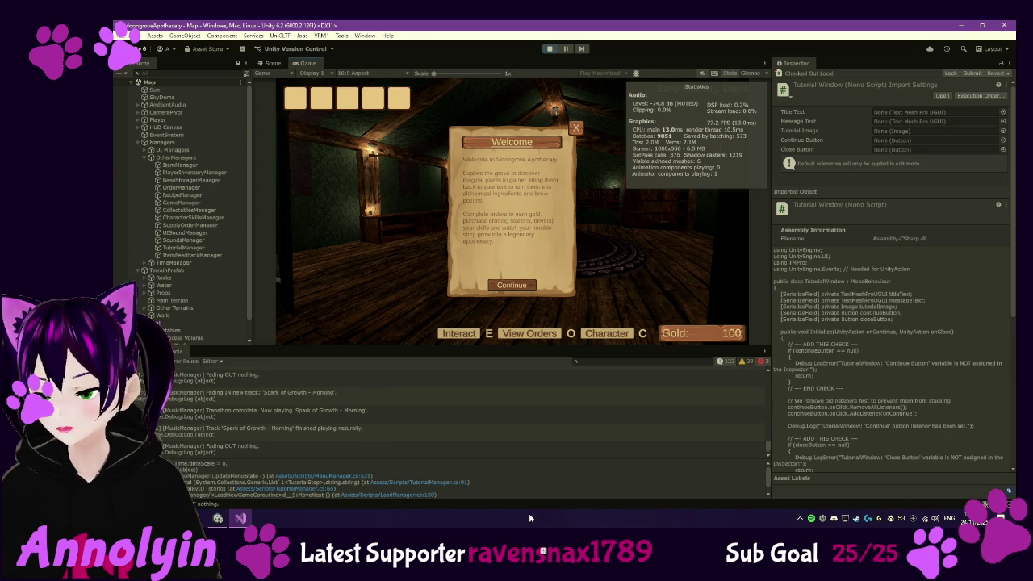
pyautogui.hotkey('ctrl', '1')
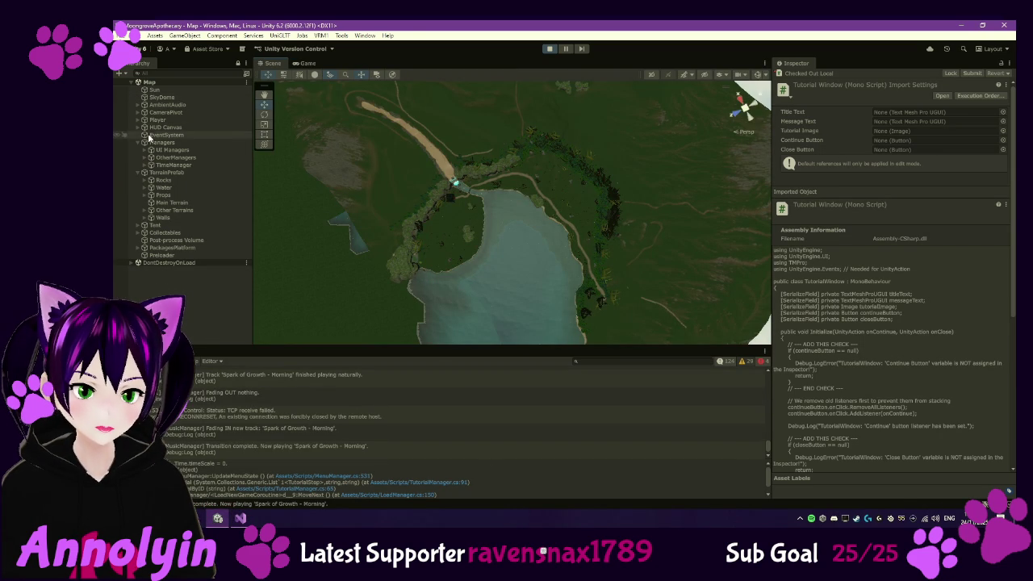
# Select HUD Canvas > Tutorial > Continue and review its Button On Click list in the Inspector
pyautogui.click(281, 64)
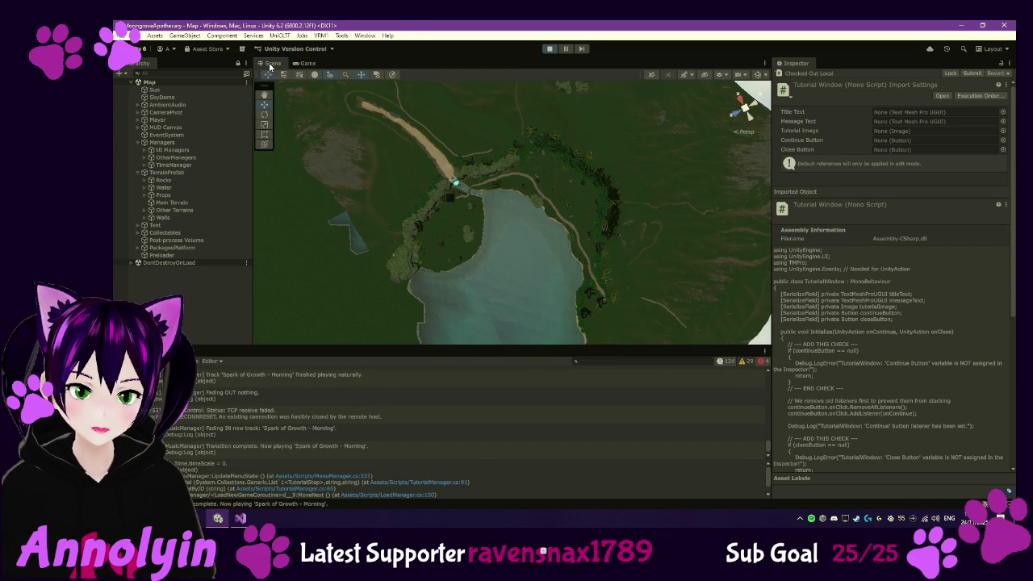
pyautogui.click(137, 127)
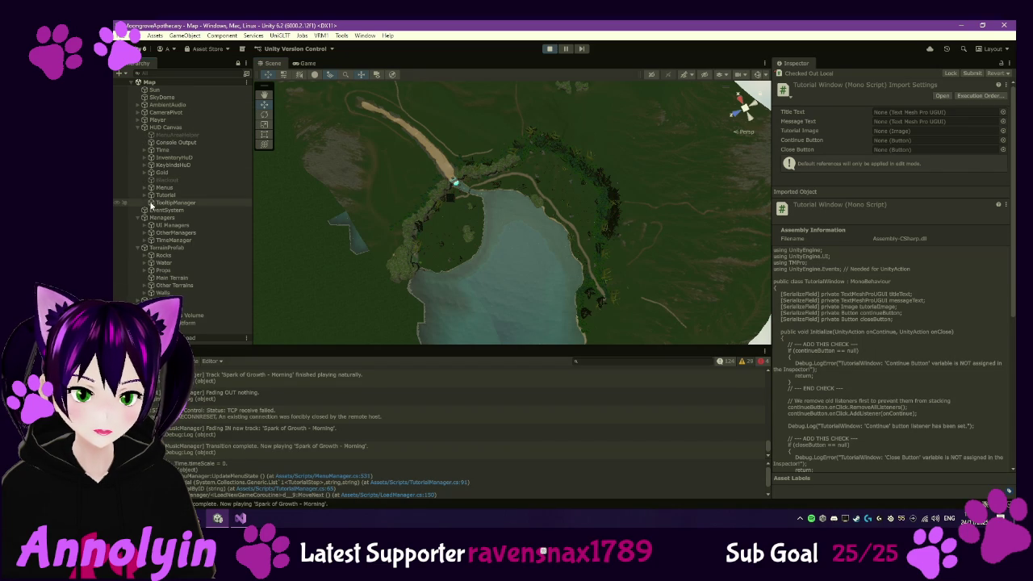
pyautogui.click(146, 195)
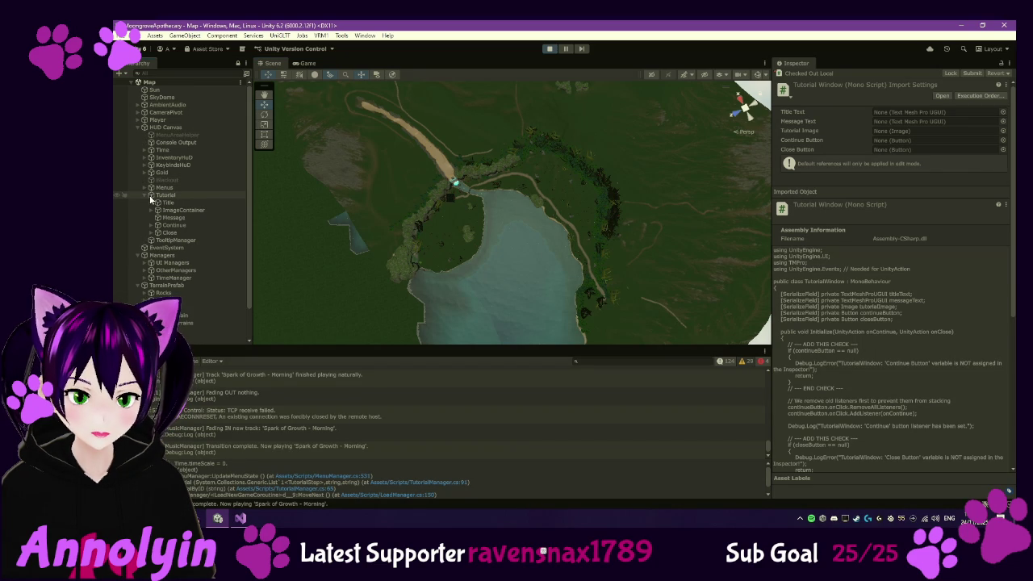
pyautogui.click(188, 227)
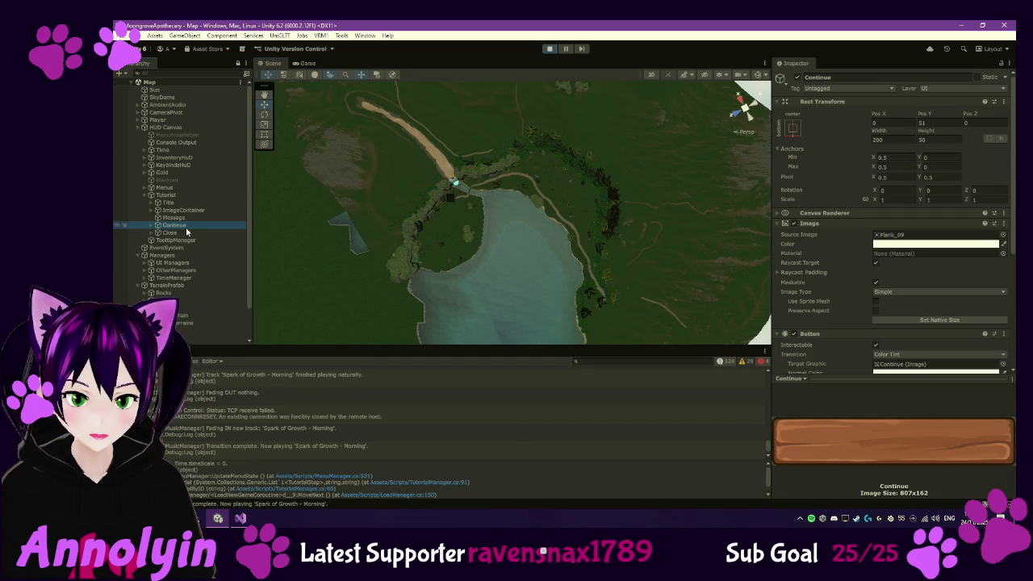
pyautogui.scroll(-5, 823, 228)
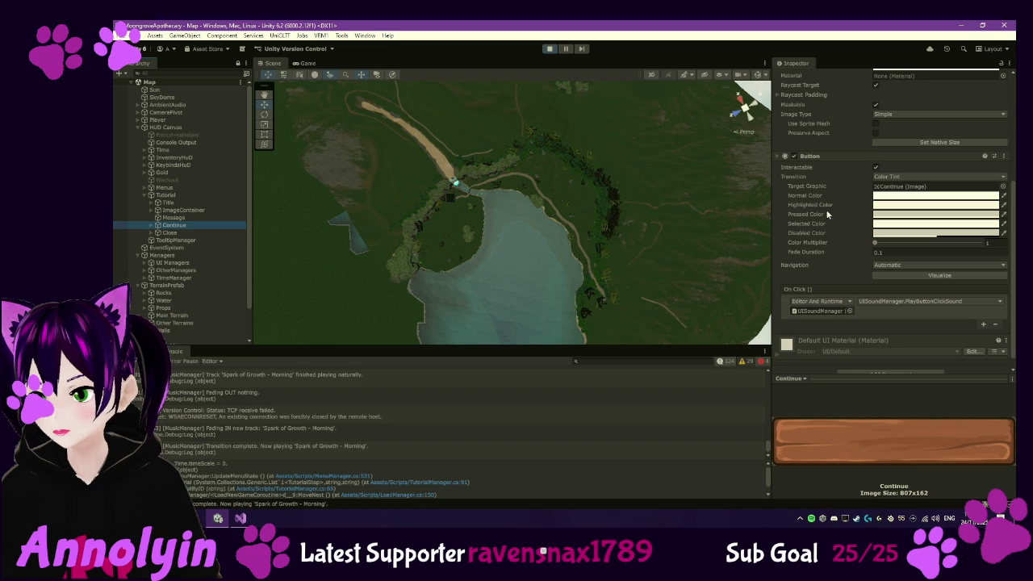
pyautogui.scroll(-1, 826, 214)
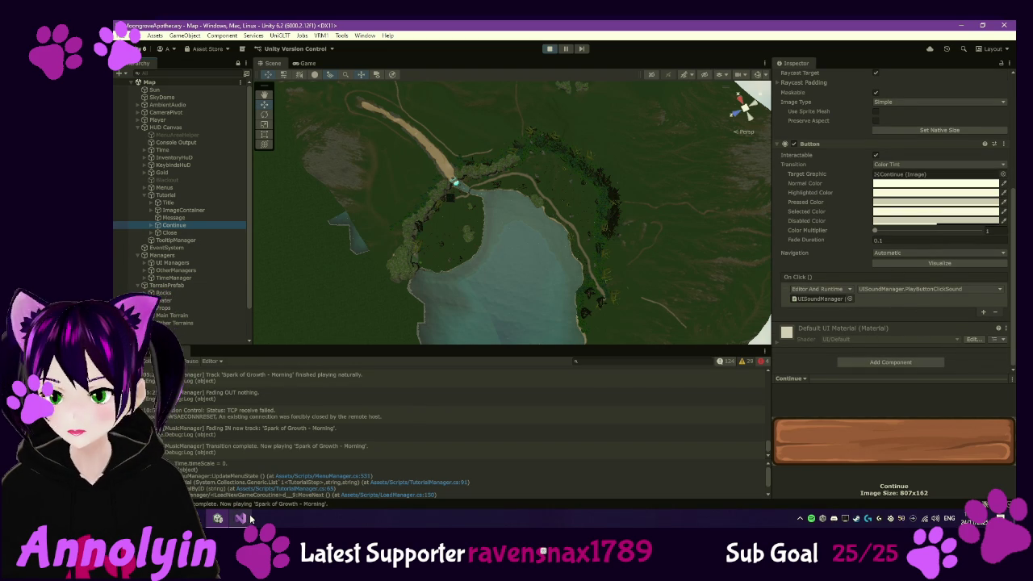
# Open TutorialWindow.cs and bring up code actions for onContinue on line 26
pyautogui.moveTo(254, 518)
pyautogui.click(240, 472)
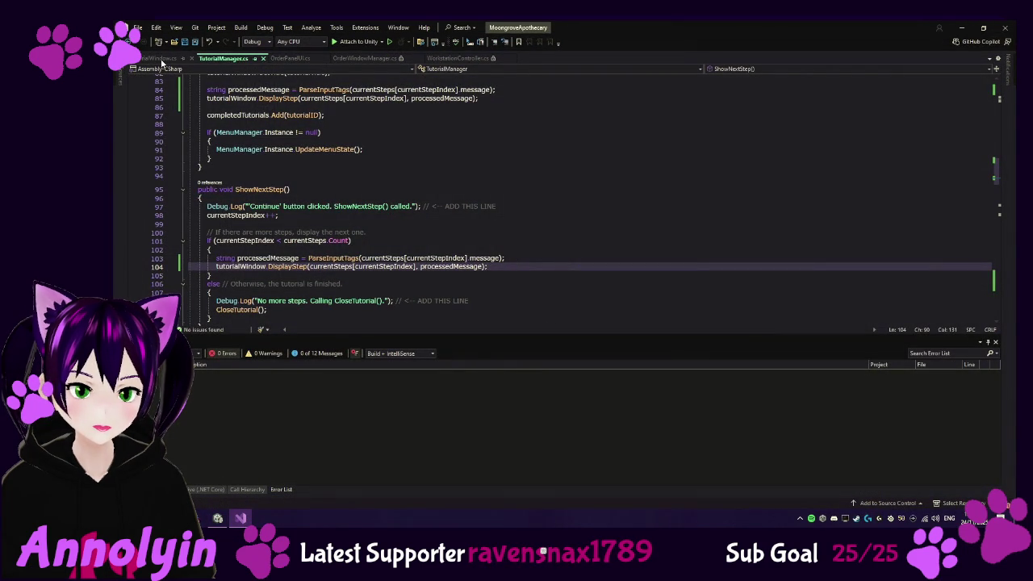
pyautogui.click(165, 58)
pyautogui.scroll(4, 465, 198)
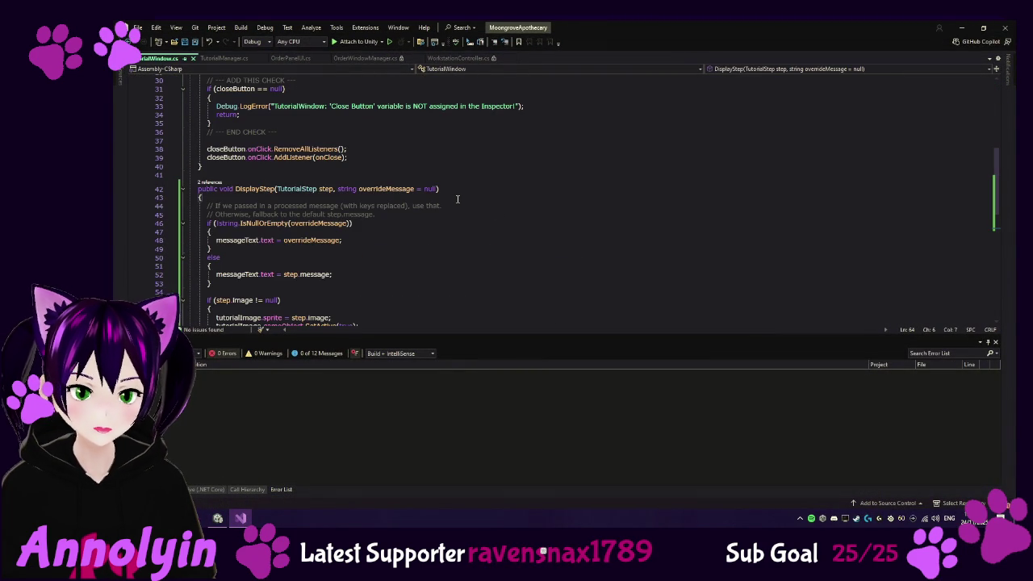
pyautogui.scroll(4, 457, 198)
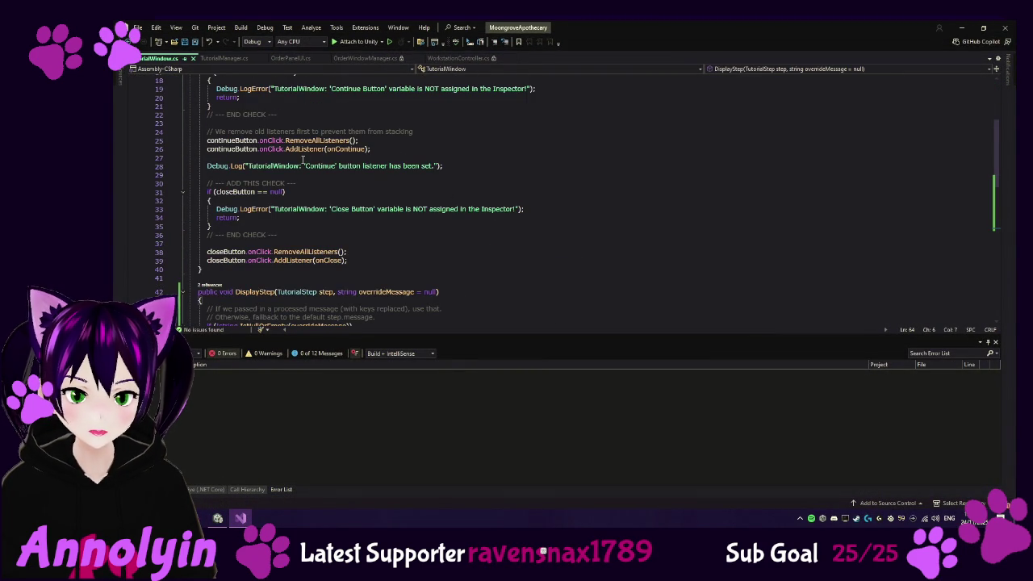
pyautogui.moveTo(345, 150)
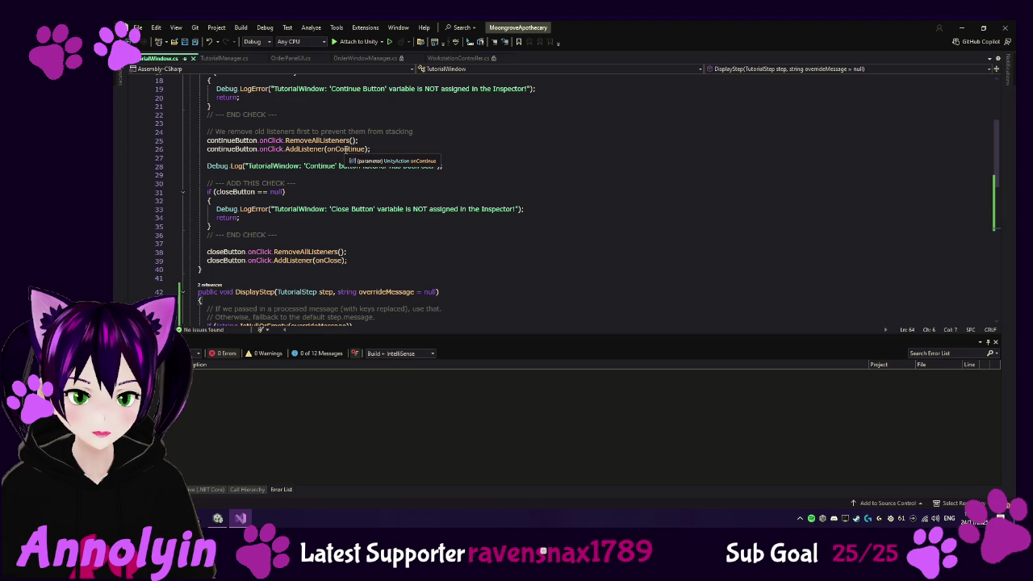
pyautogui.click(346, 150)
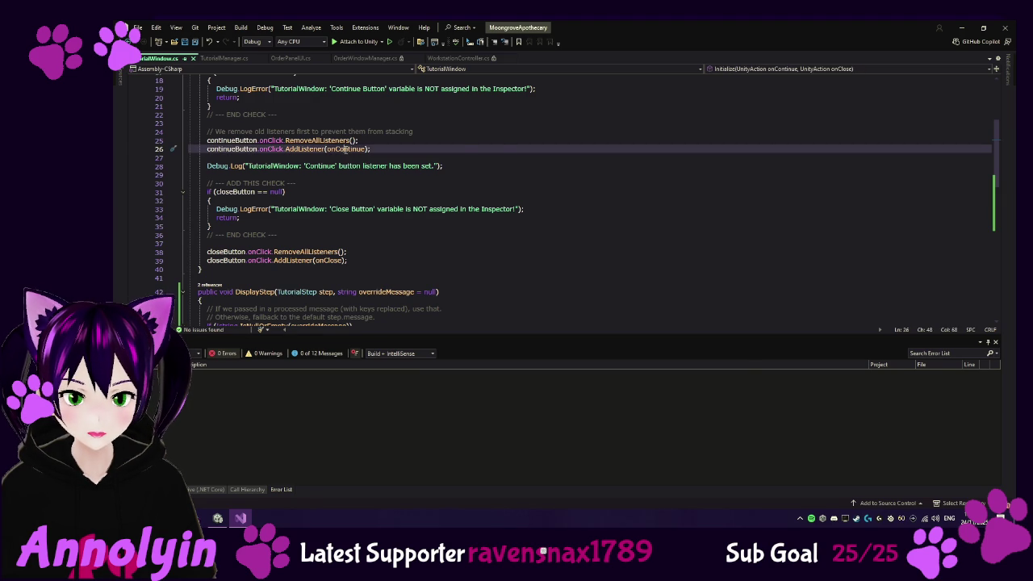
pyautogui.rightClick(345, 149)
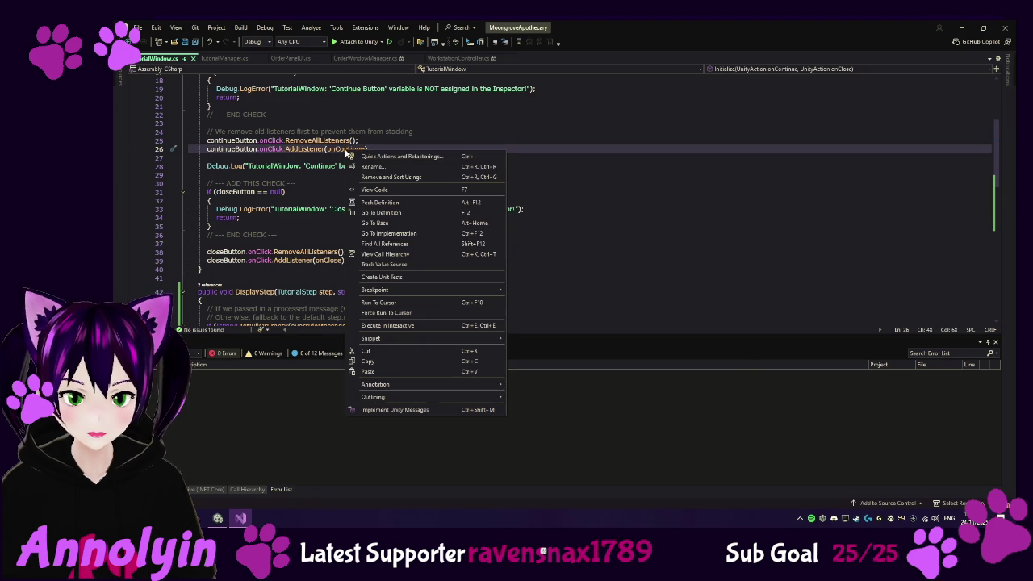
# Jump to the onContinue definition and scroll through TutorialWindow.cs
pyautogui.click(398, 212)
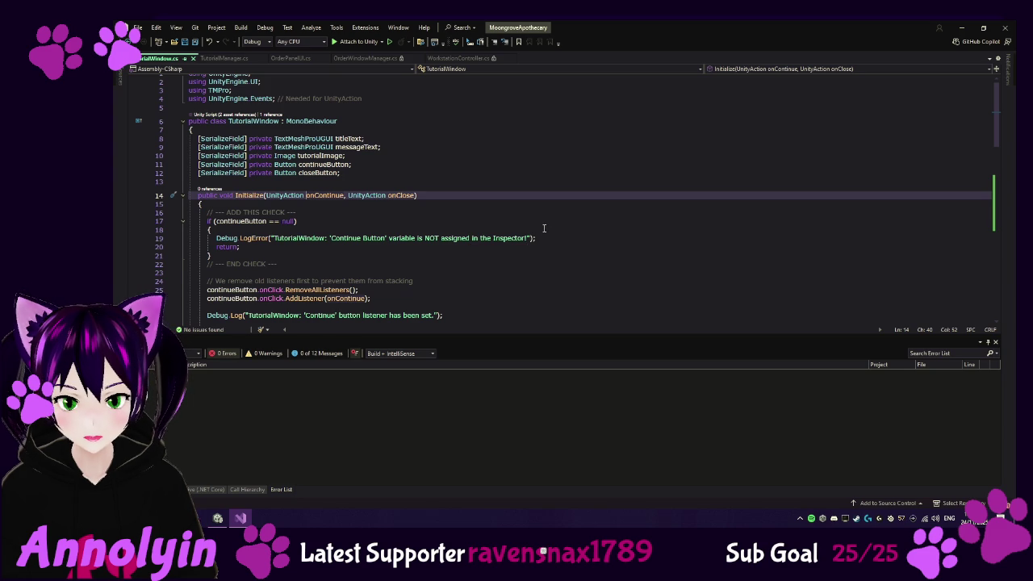
pyautogui.scroll(-1, 529, 231)
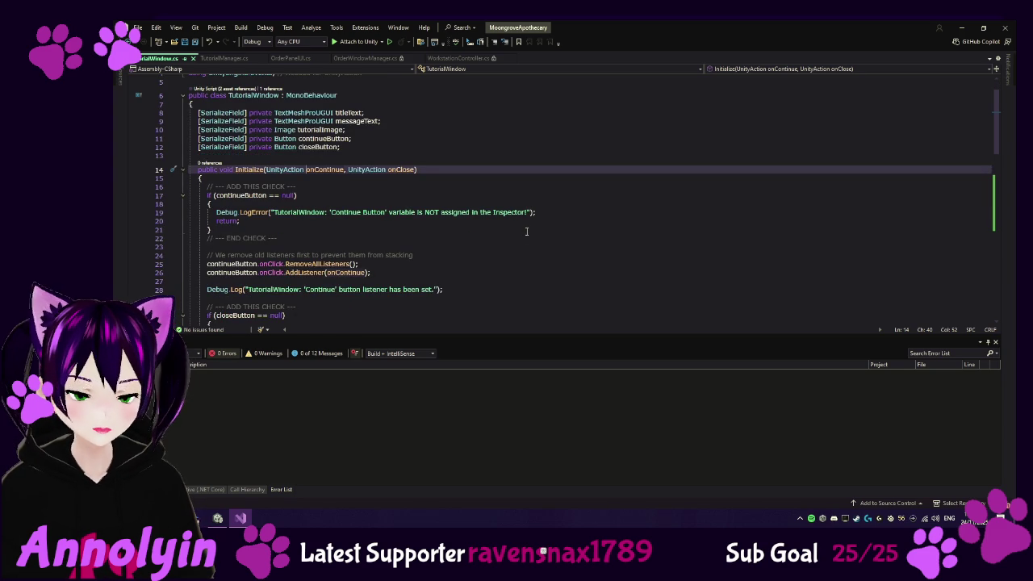
pyautogui.scroll(-1, 523, 233)
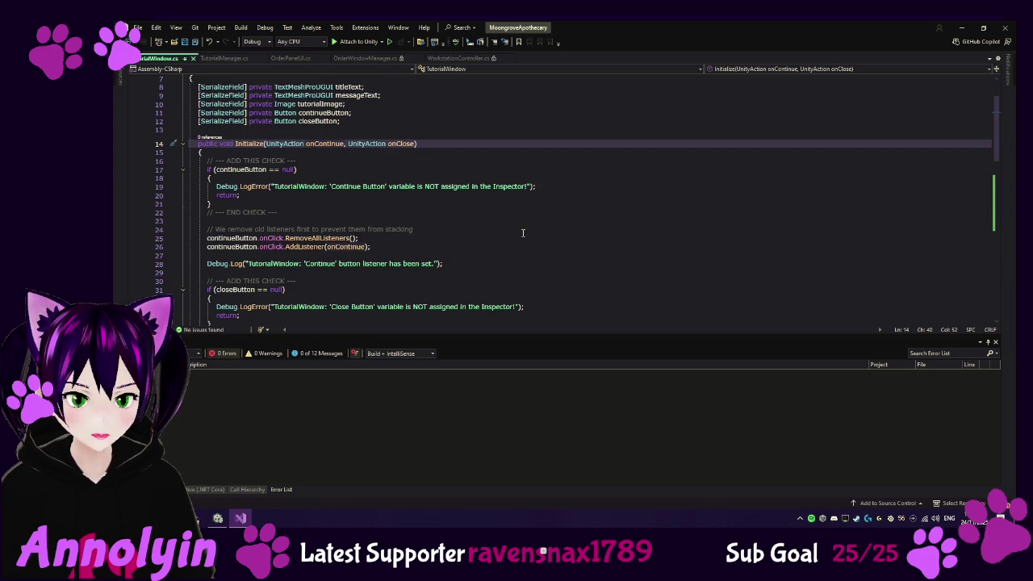
pyautogui.scroll(-3, 523, 233)
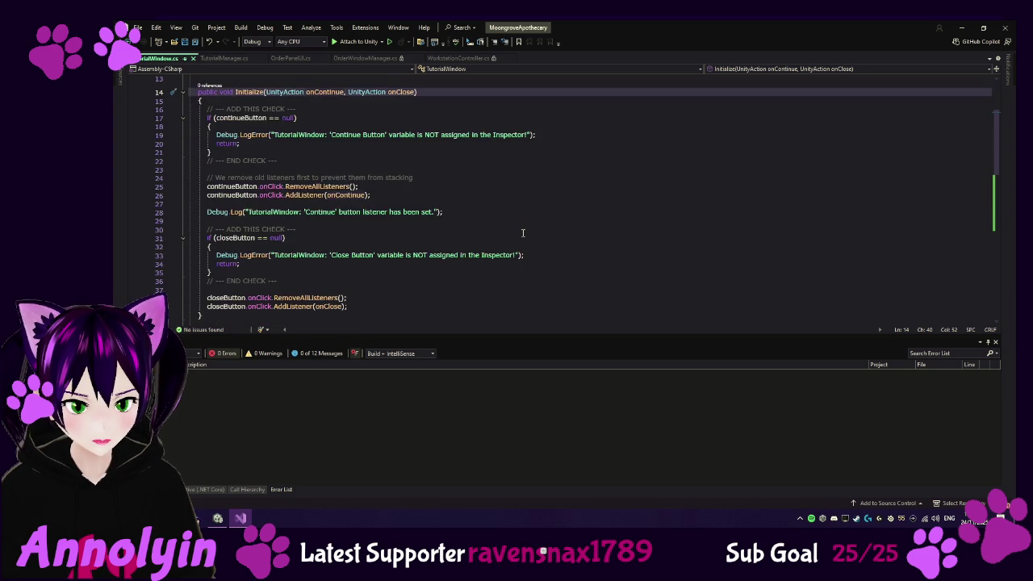
pyautogui.scroll(-1, 523, 232)
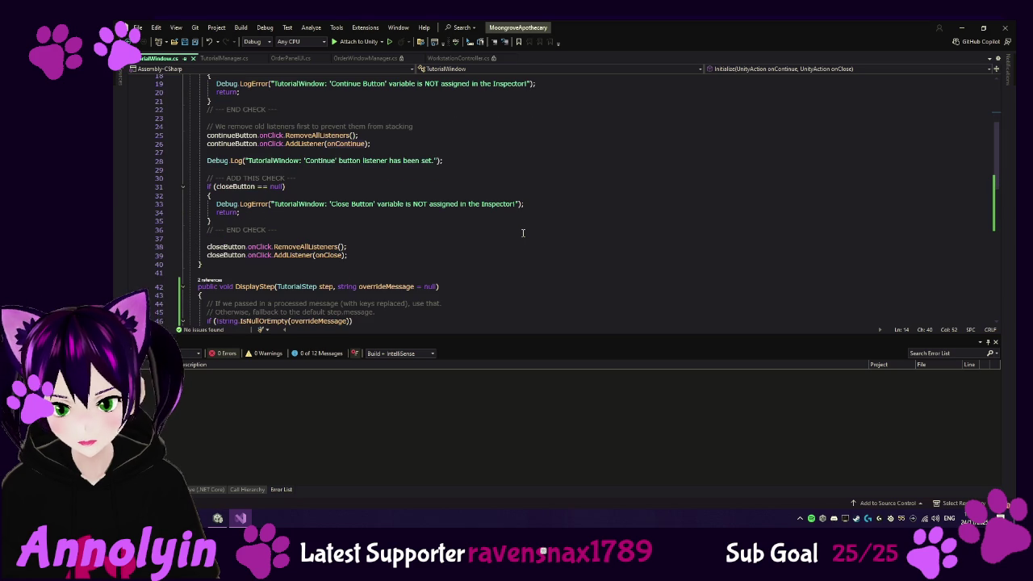
pyautogui.scroll(-6, 523, 233)
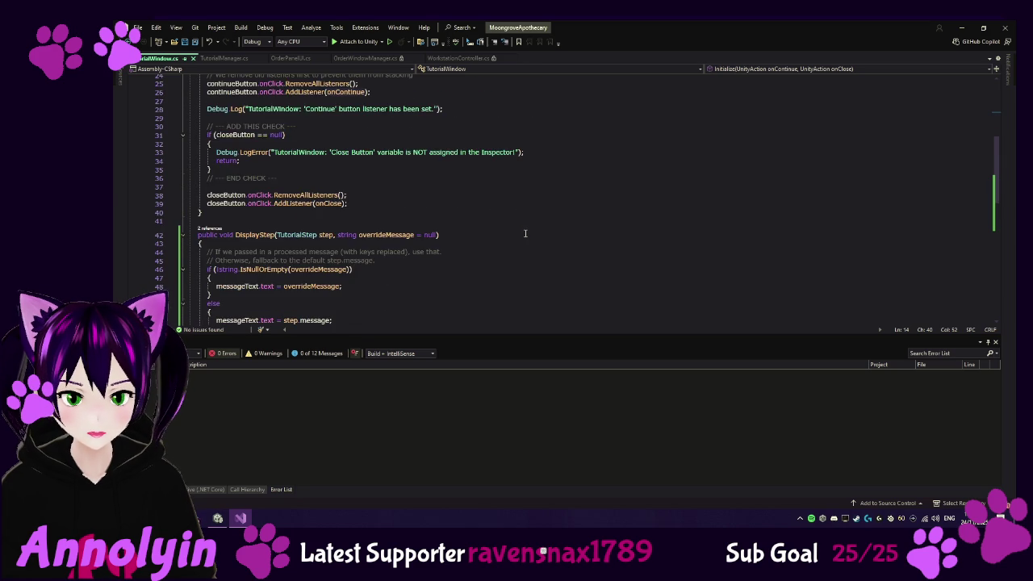
pyautogui.scroll(-5, 525, 233)
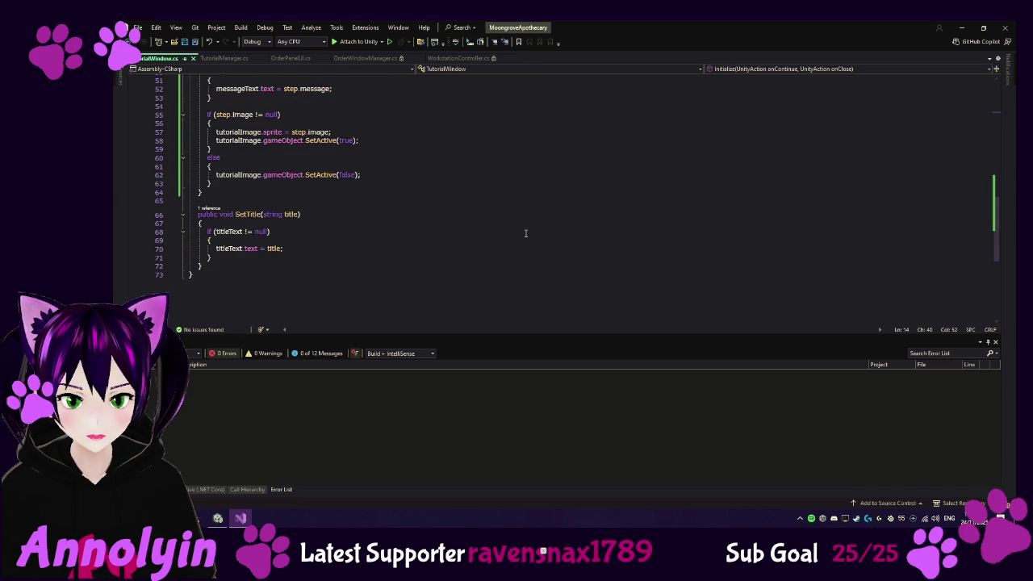
pyautogui.scroll(7, 525, 233)
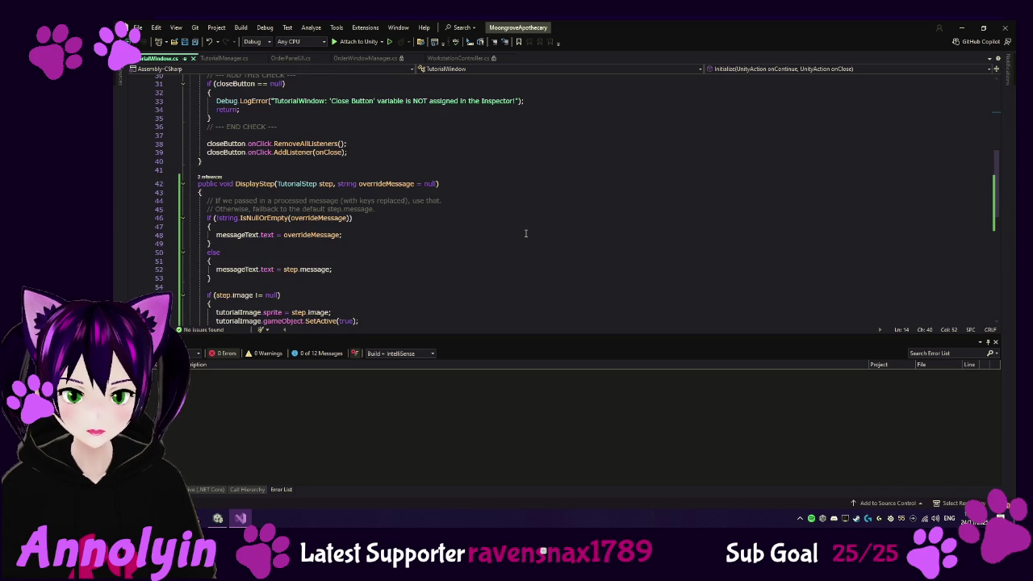
# List DisplayStep's two references and jump to the line 104 call in ShowNextStep
pyautogui.click(213, 176)
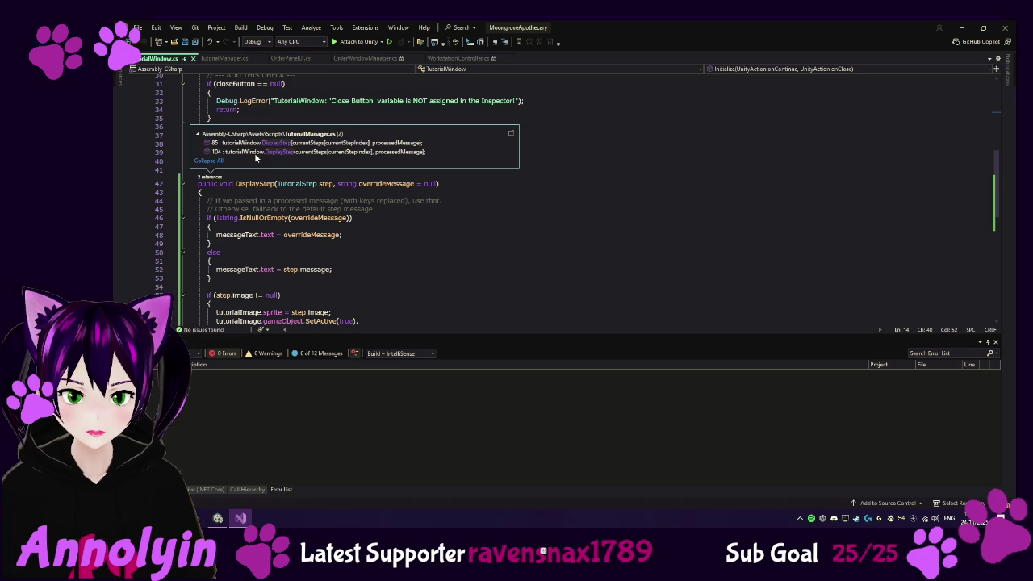
pyautogui.moveTo(255, 157)
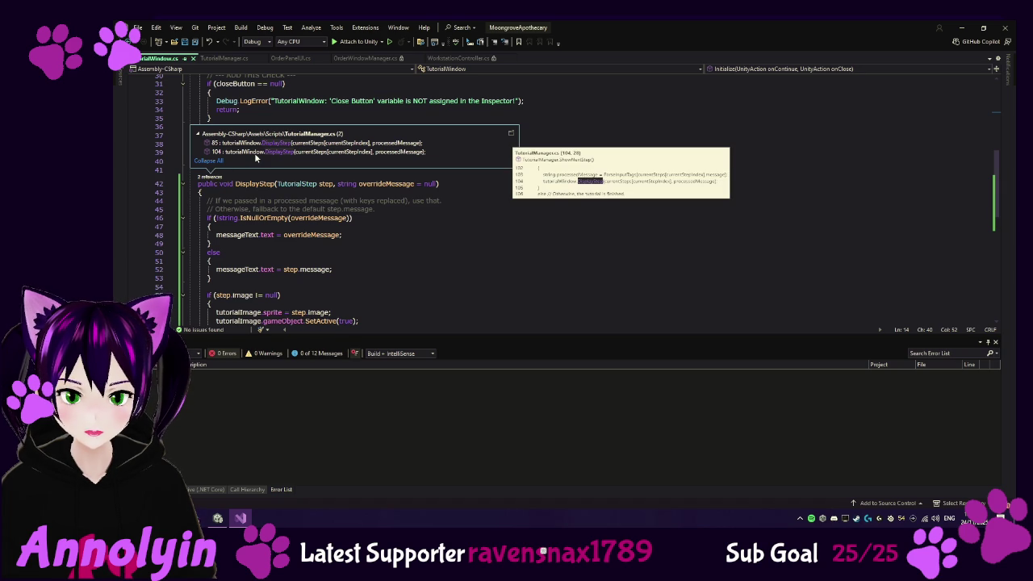
pyautogui.click(242, 151)
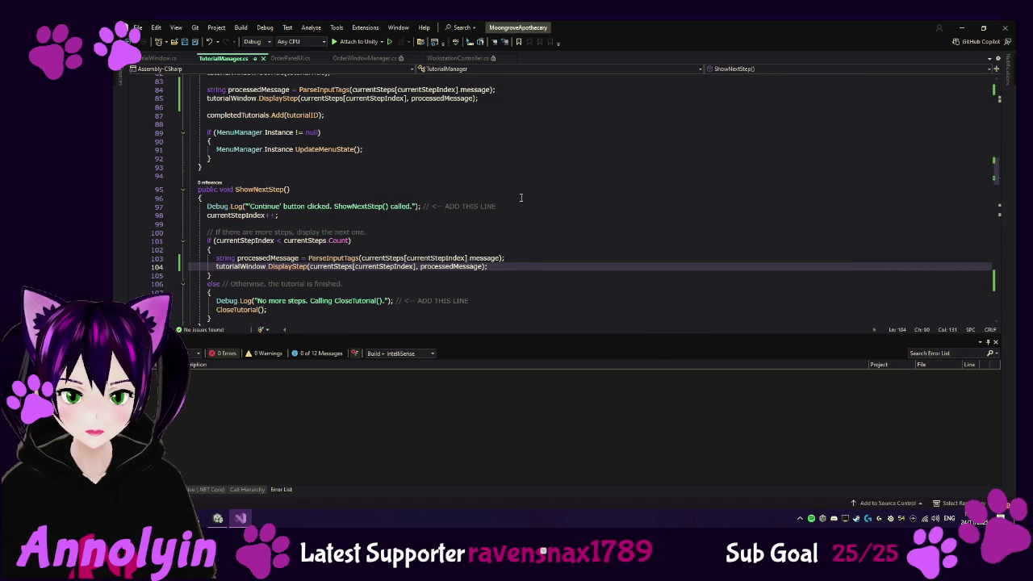
# Scroll back through ShowTutorial and ShowNextStep's DisplayStep calls, then return to TutorialWindow.cs
pyautogui.scroll(4, 520, 197)
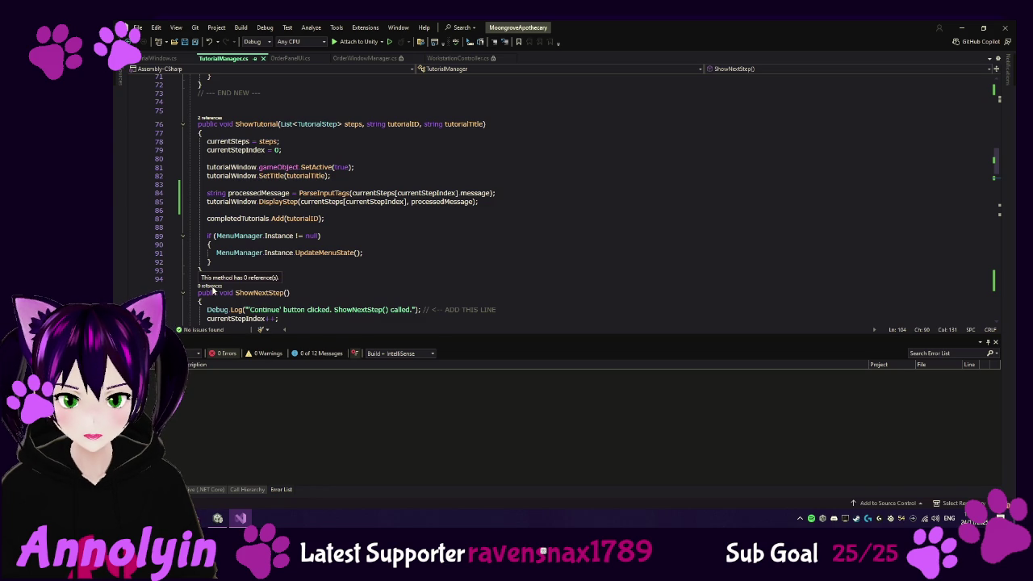
pyautogui.scroll(7, 437, 246)
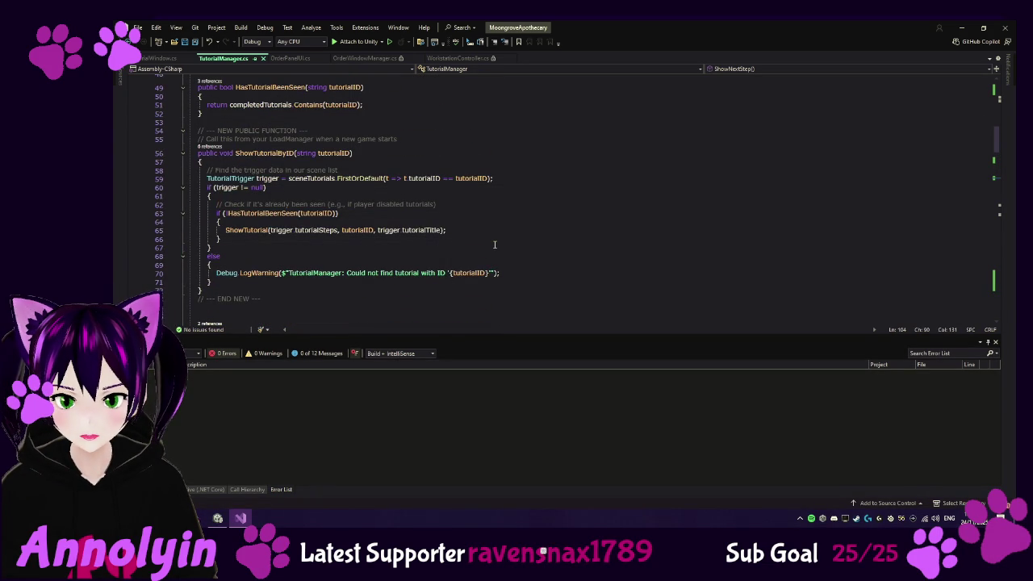
pyautogui.scroll(1, 495, 244)
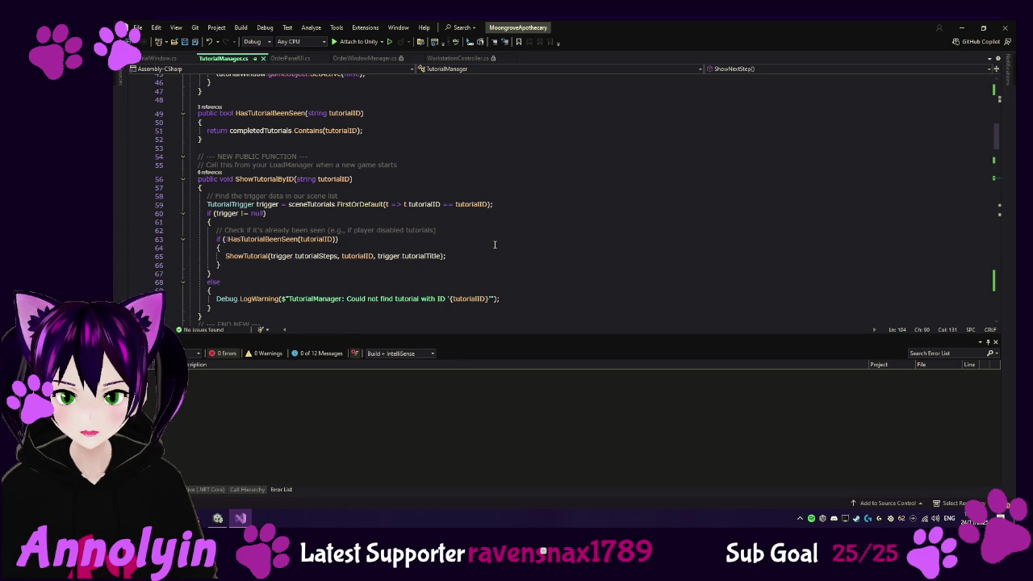
pyautogui.scroll(3, 495, 244)
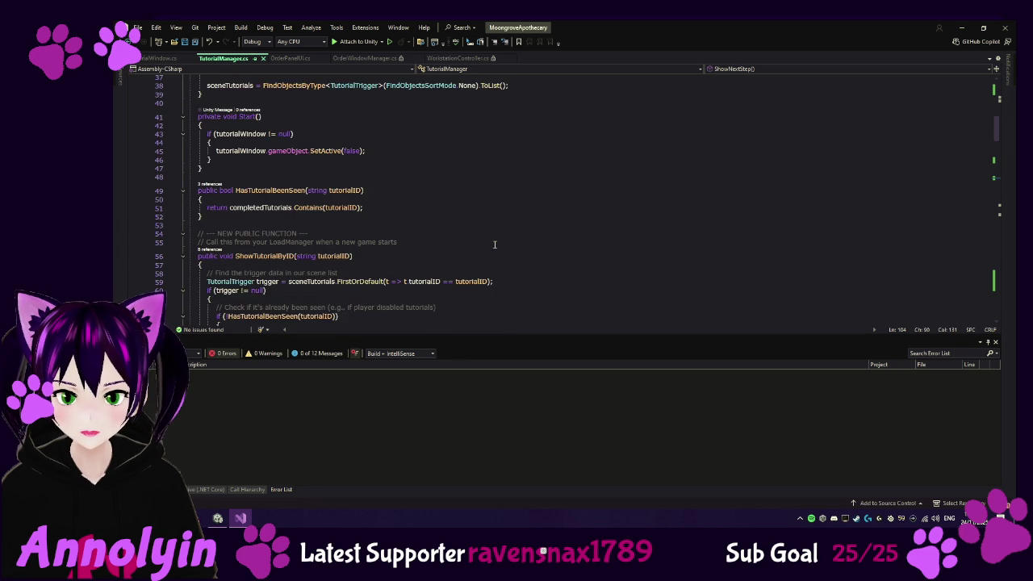
pyautogui.scroll(1, 494, 244)
pyautogui.scroll(7, 495, 244)
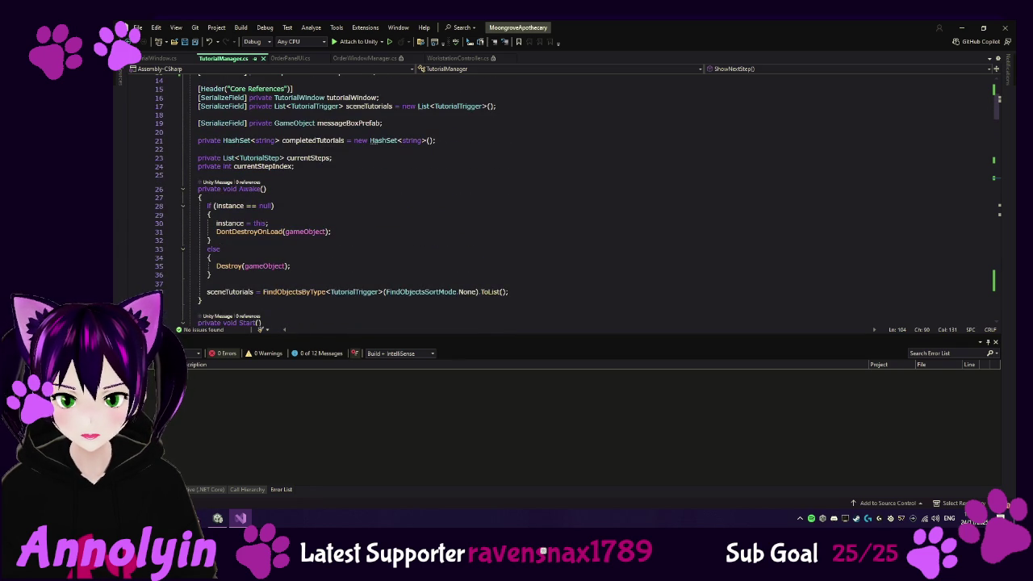
pyautogui.click(160, 58)
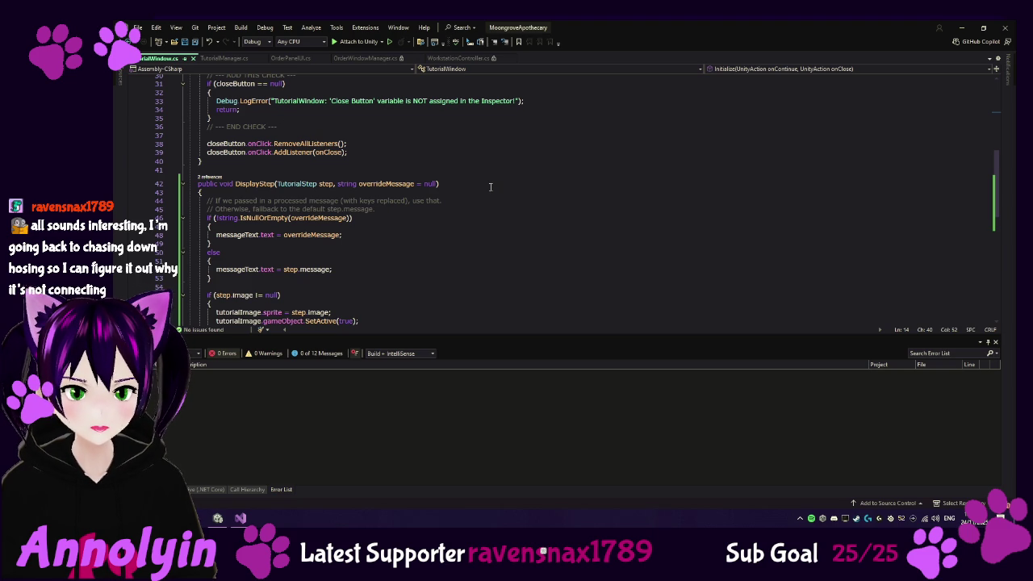
pyautogui.scroll(-1, 490, 187)
pyautogui.scroll(-2, 491, 186)
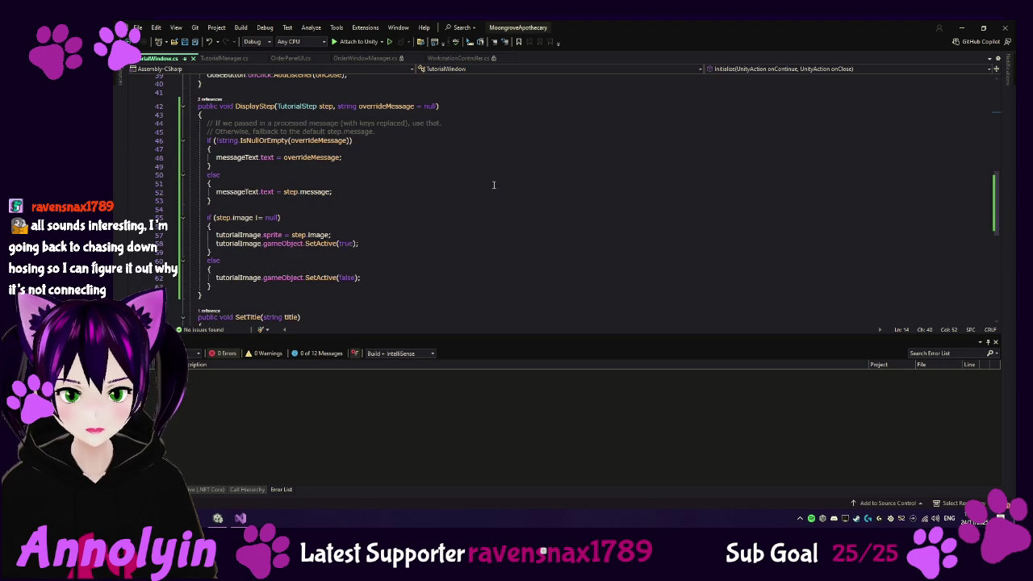
pyautogui.scroll(-3, 520, 186)
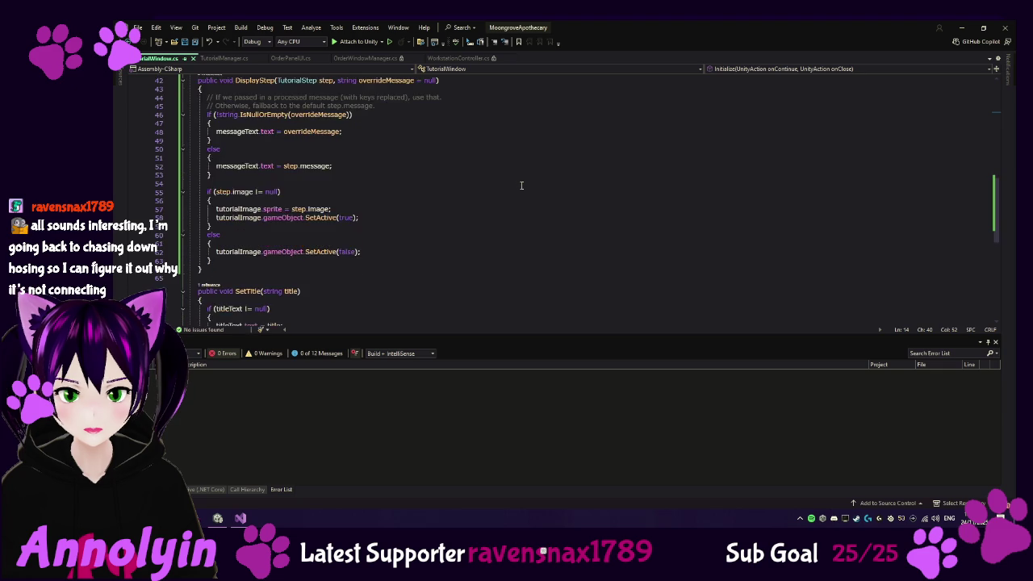
pyautogui.scroll(10, 521, 185)
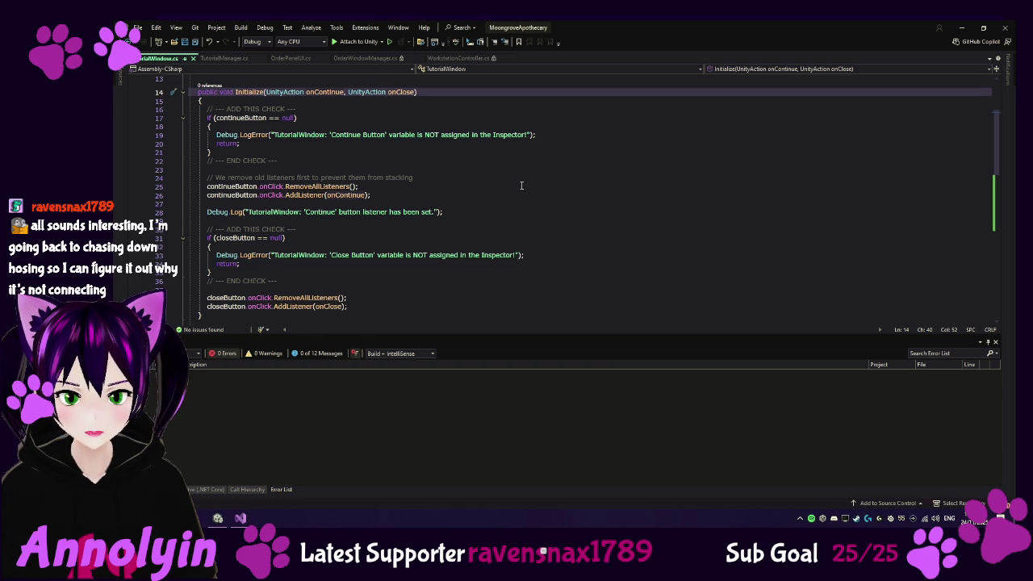
pyautogui.scroll(-8, 521, 184)
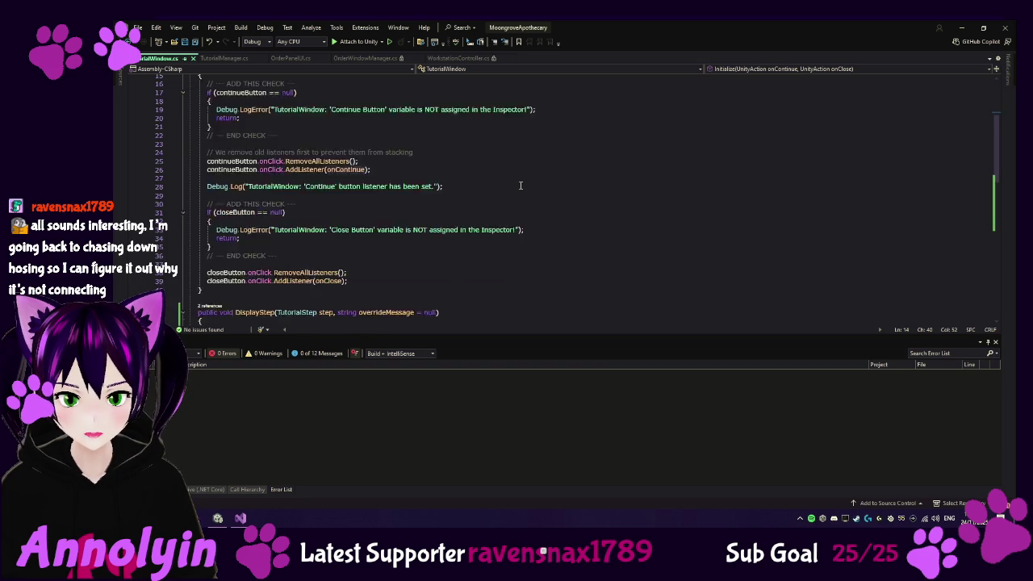
pyautogui.scroll(-6, 522, 184)
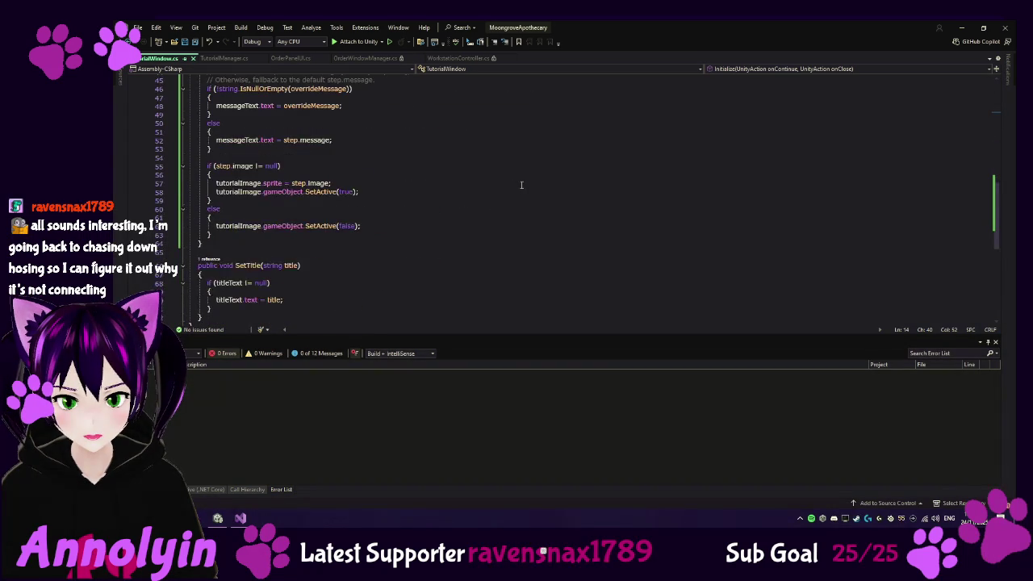
pyautogui.scroll(3, 519, 180)
pyautogui.click(236, 58)
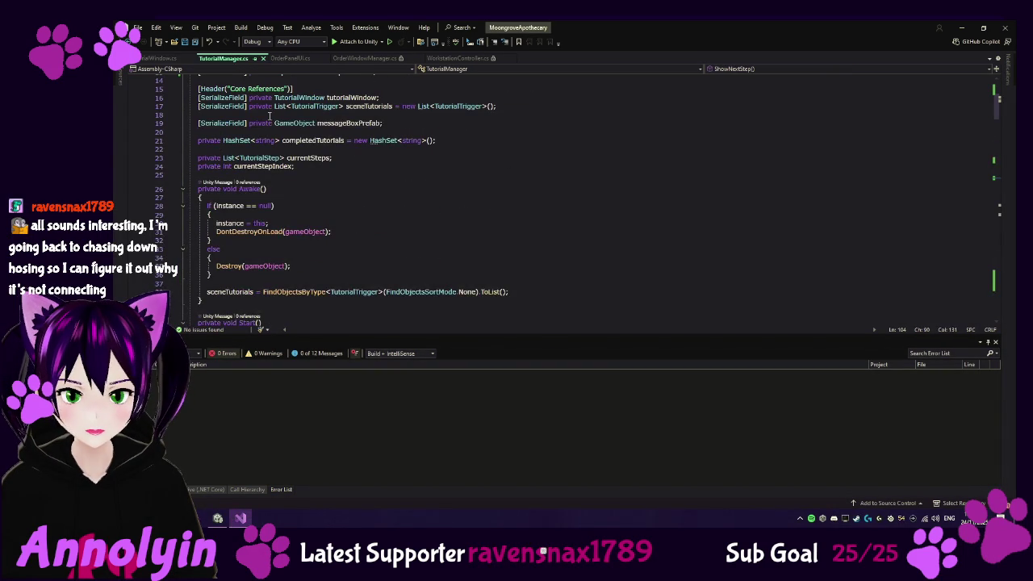
# Scroll down TutorialManager.cs and list CloseTutorial's callers through its CodeLens references
pyautogui.scroll(-6, 472, 197)
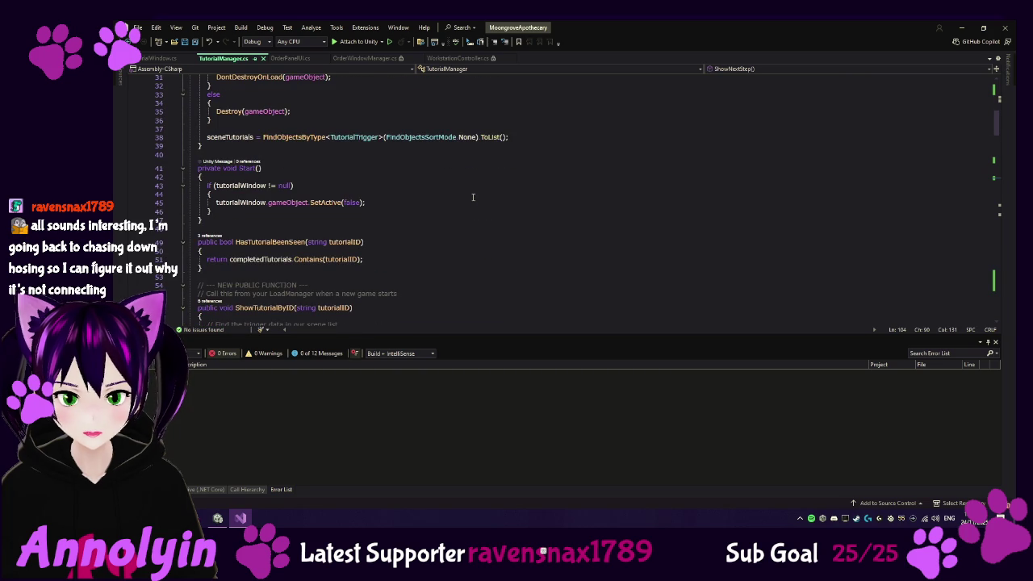
pyautogui.scroll(-1, 473, 196)
pyautogui.scroll(-2, 473, 197)
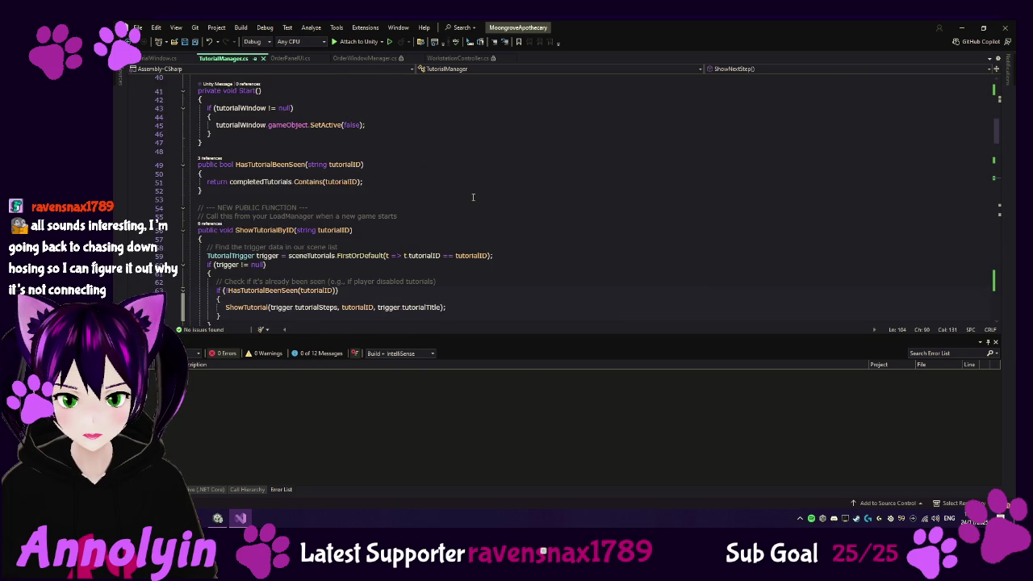
pyautogui.scroll(-5, 472, 197)
pyautogui.scroll(-3, 472, 197)
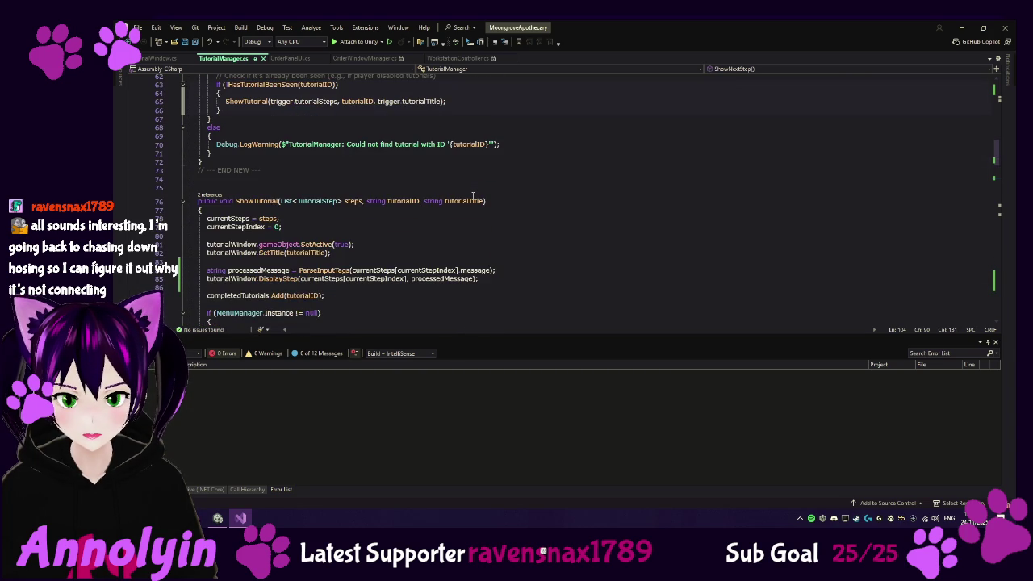
pyautogui.scroll(-3, 472, 197)
pyautogui.scroll(-7, 472, 193)
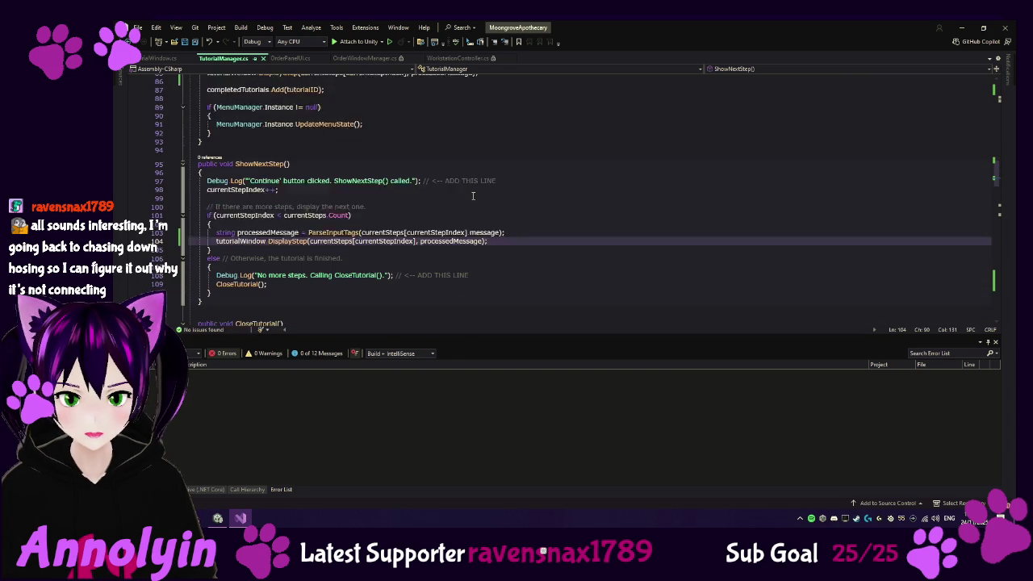
pyautogui.click(210, 266)
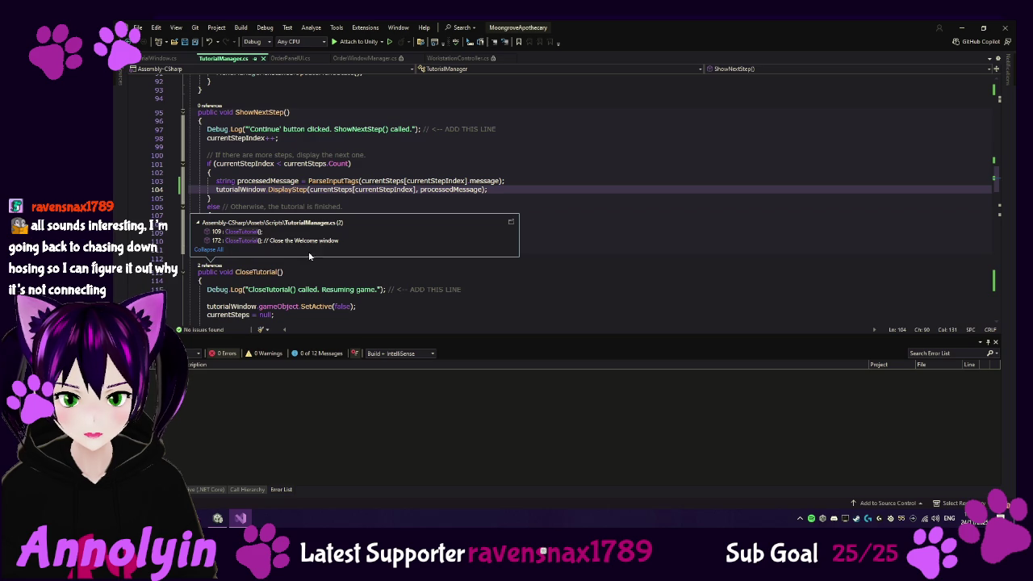
# Jump to the CloseTutorial definition and review the surrounding ShowTutorial and ShowNextStep code
pyautogui.moveTo(254, 233)
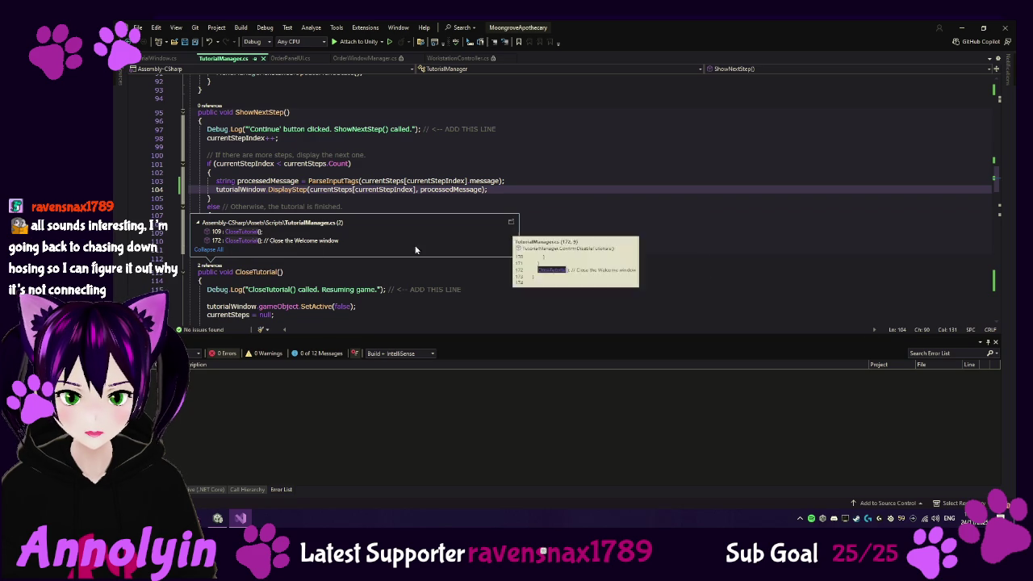
pyautogui.click(524, 269)
pyautogui.scroll(-3, 523, 269)
pyautogui.scroll(-3, 524, 270)
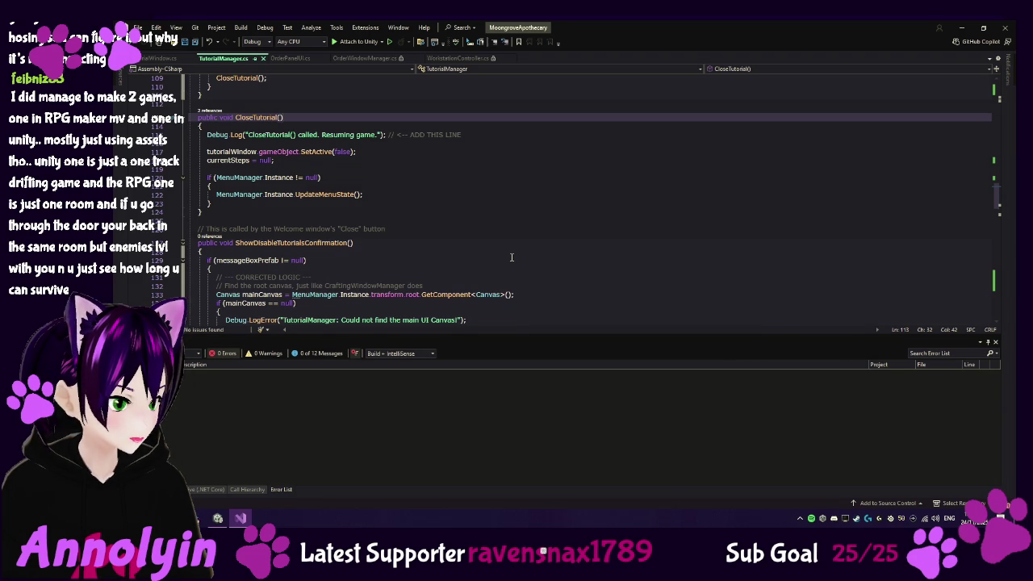
pyautogui.scroll(1, 511, 257)
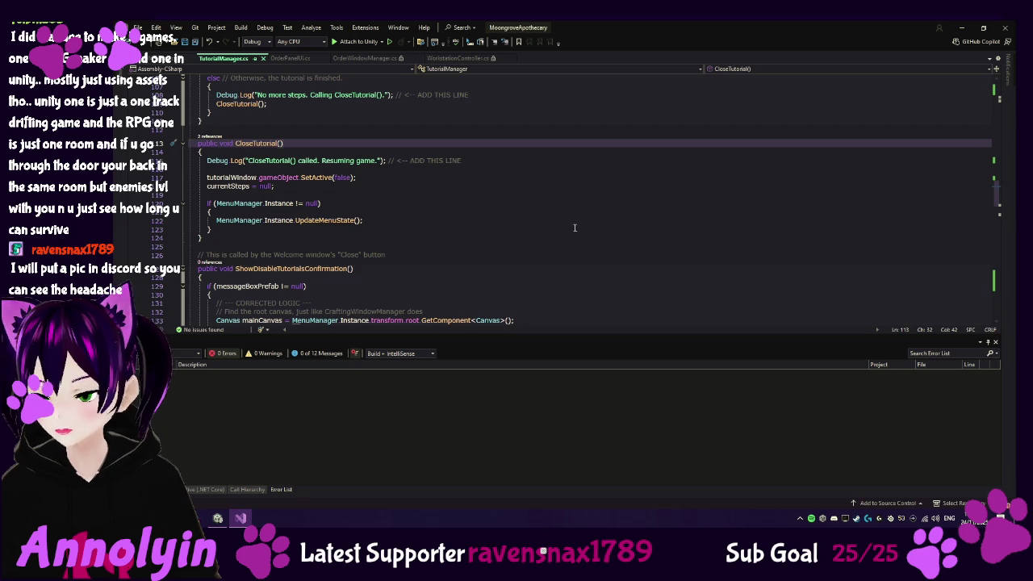
pyautogui.scroll(4, 381, 207)
pyautogui.scroll(8, 381, 207)
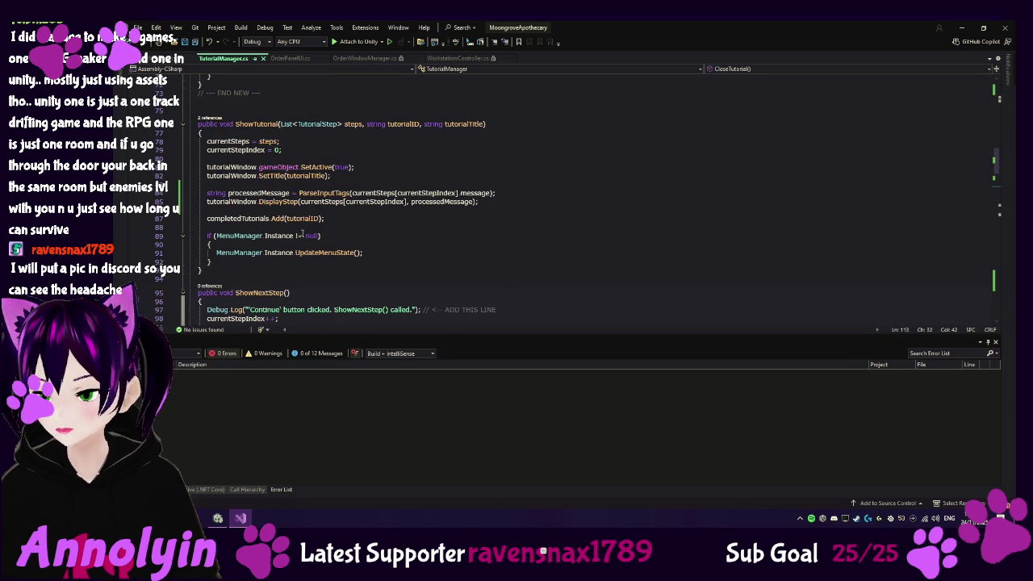
# Paste ShowTutorial's body with tutorialWindow.Initialize(ShowNextStep, ShowDisableTutorialsConfirmation) restored, then switch to Unity
pyautogui.click(175, 132)
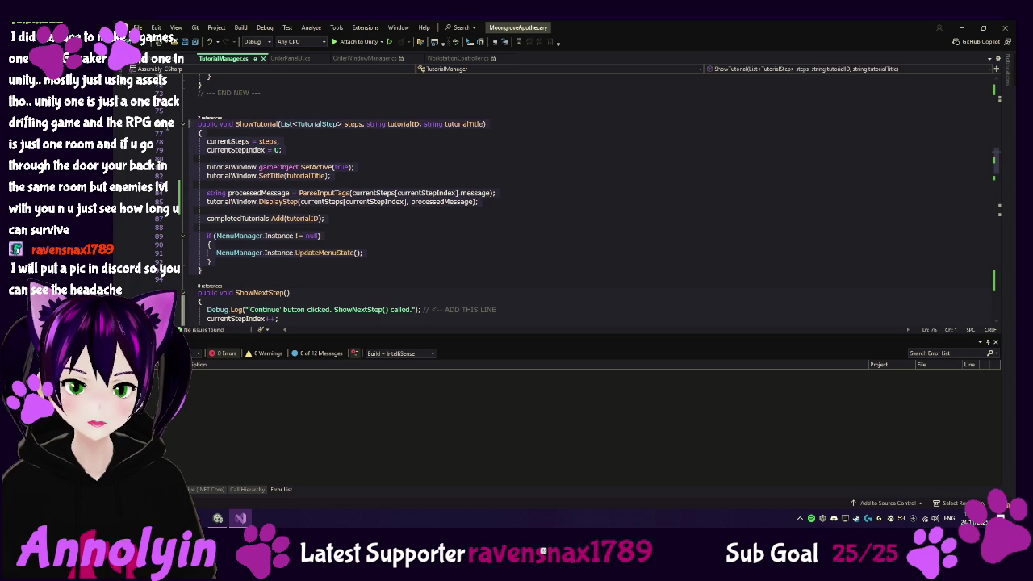
pyautogui.hotkey('ctrl', 'v')
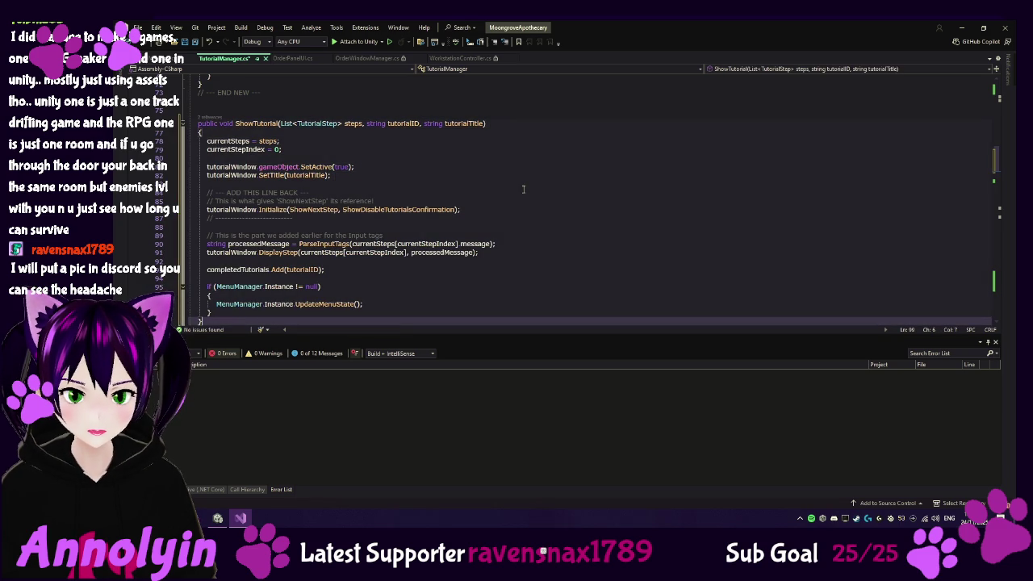
pyautogui.scroll(-1, 523, 189)
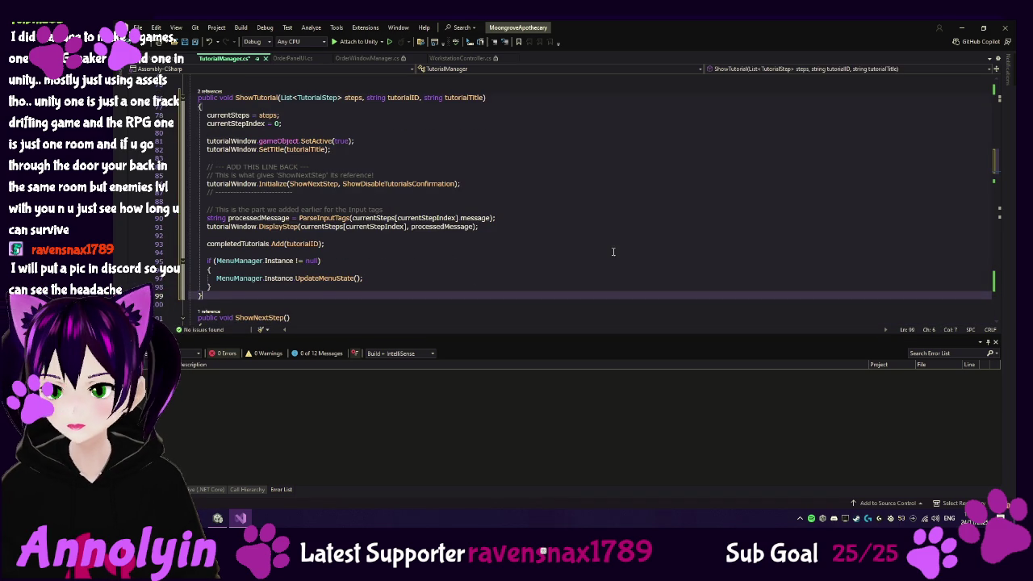
pyautogui.press('Up')
pyautogui.press('Up')
pyautogui.press('Up')
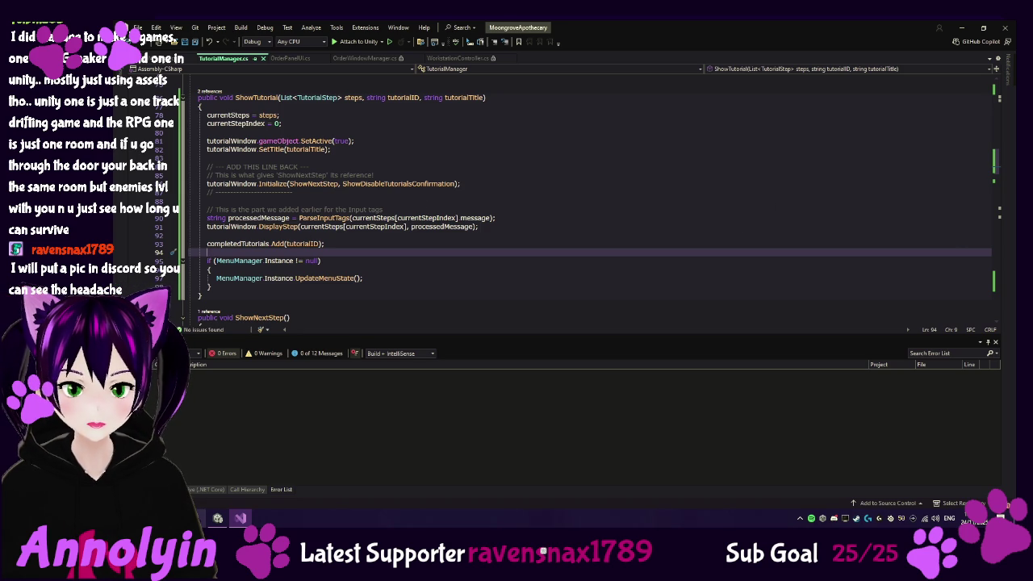
pyautogui.click(218, 518)
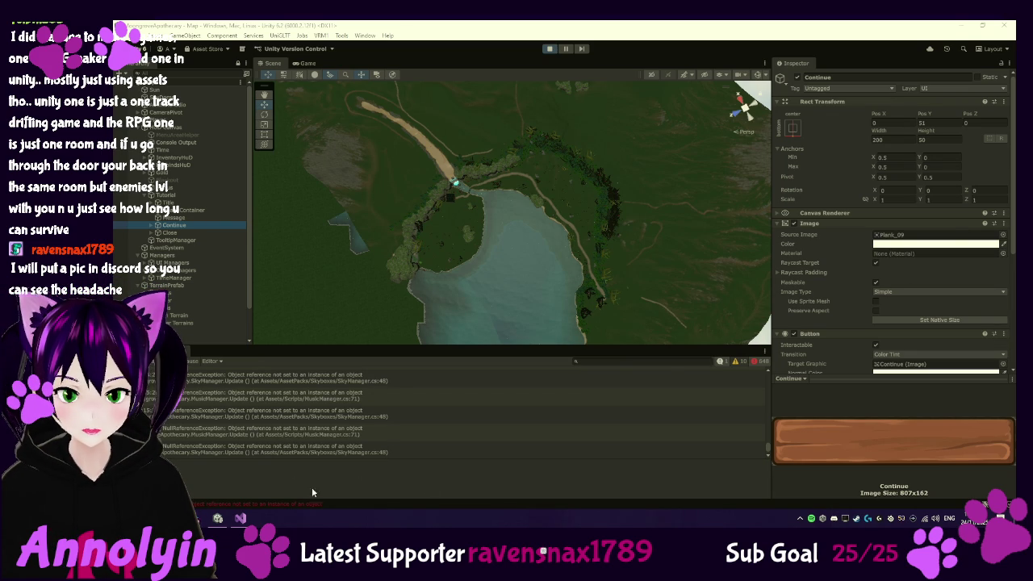
# In Unity, press Continue on the Welcome tutorial and snip the movement-controls dialog text
pyautogui.click(239, 518)
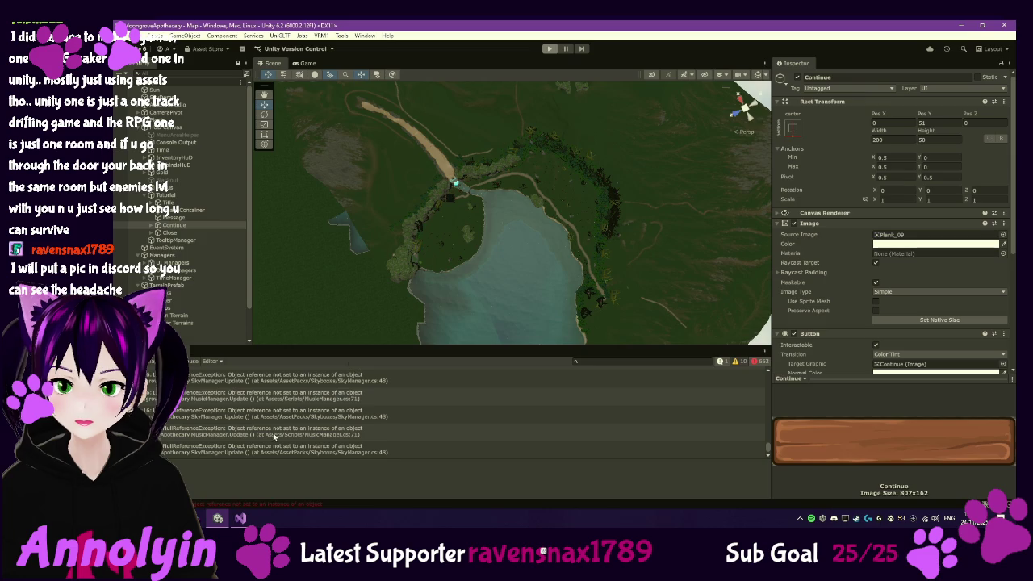
pyautogui.click(240, 518)
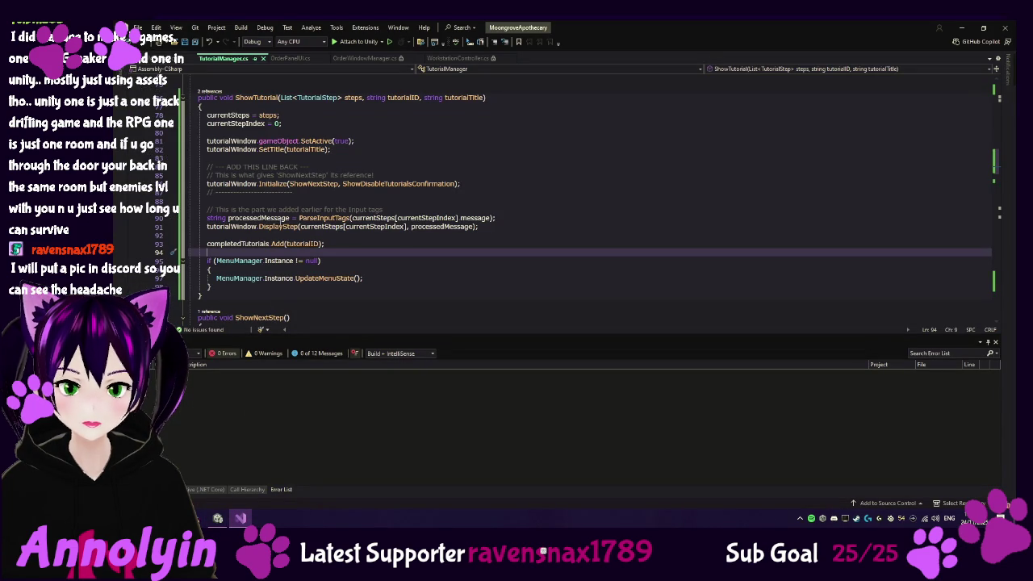
pyautogui.click(218, 519)
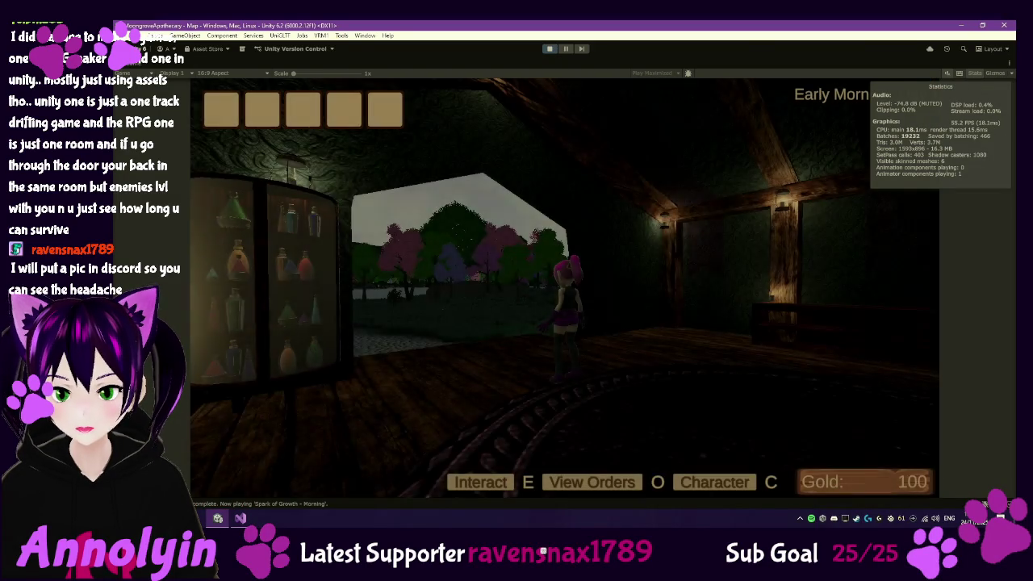
pyautogui.click(564, 407)
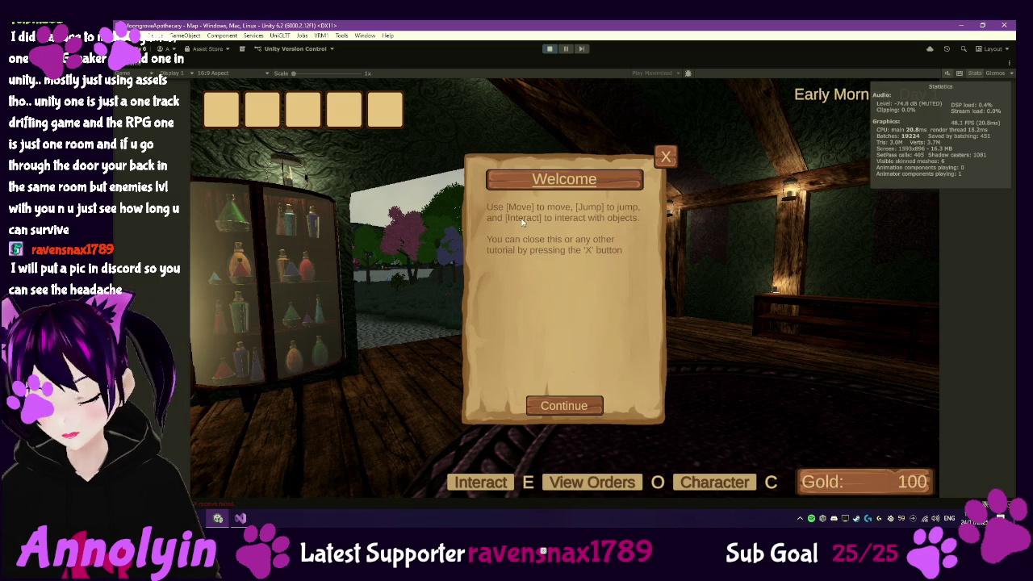
pyautogui.press('super+shift+s')
pyautogui.moveTo(462, 191); pyautogui.dragTo(660, 285)
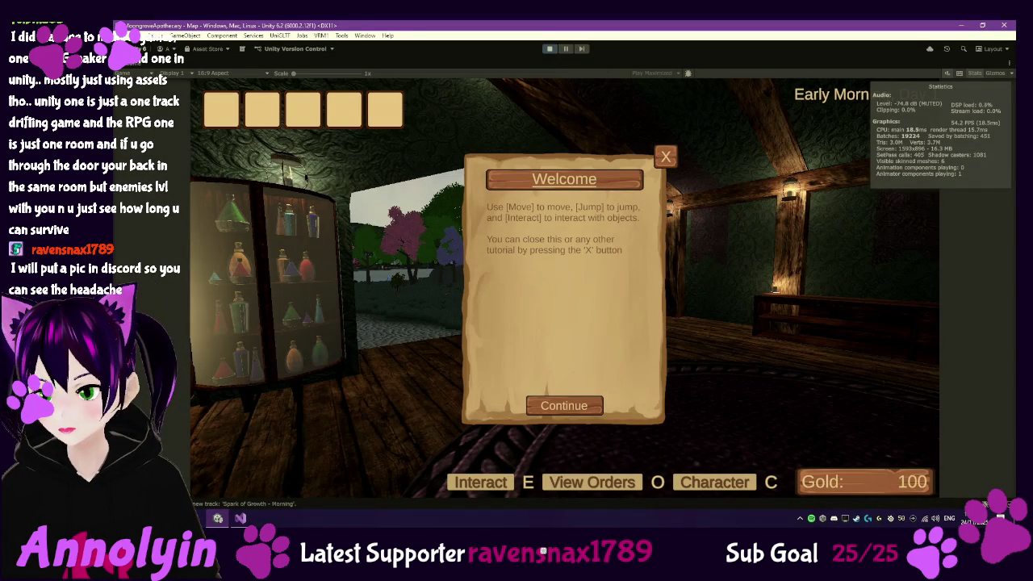
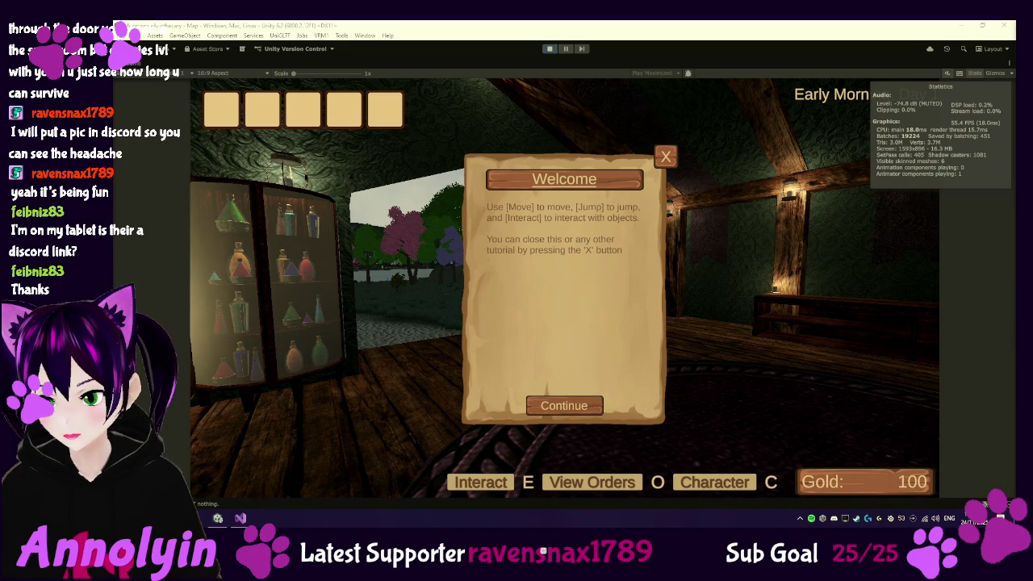
# Exit play mode and select TutorialManager under OtherManagers to view its Welcome tutorial steps
pyautogui.click(541, 46)
pyautogui.click(548, 49)
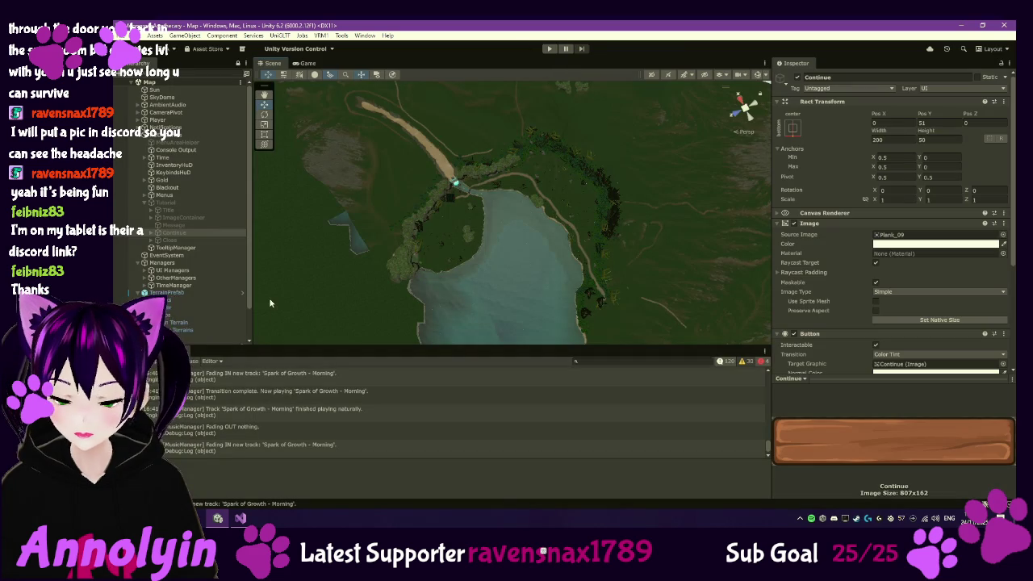
pyautogui.click(172, 203)
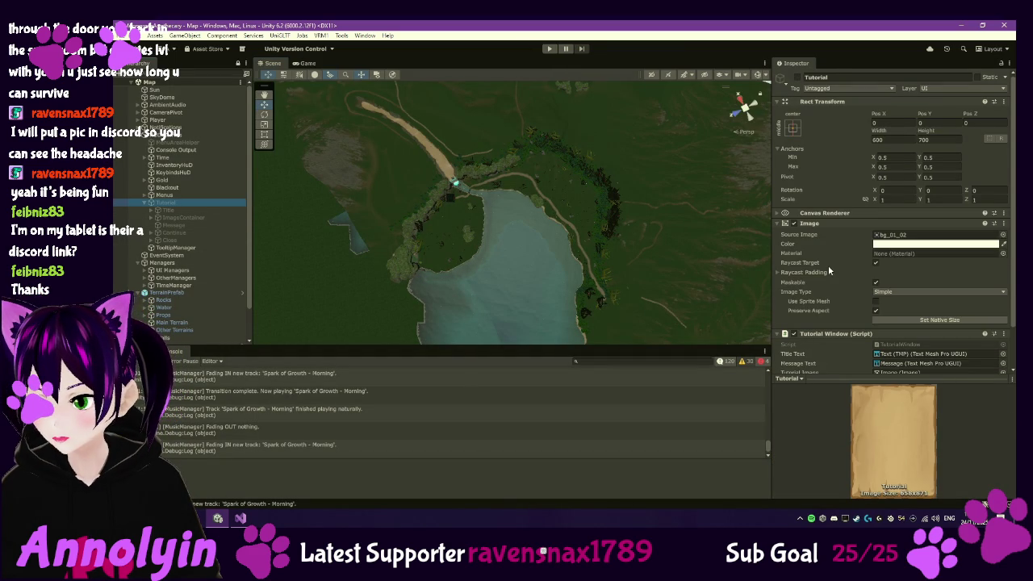
pyautogui.scroll(-1, 831, 266)
pyautogui.scroll(-1, 831, 266)
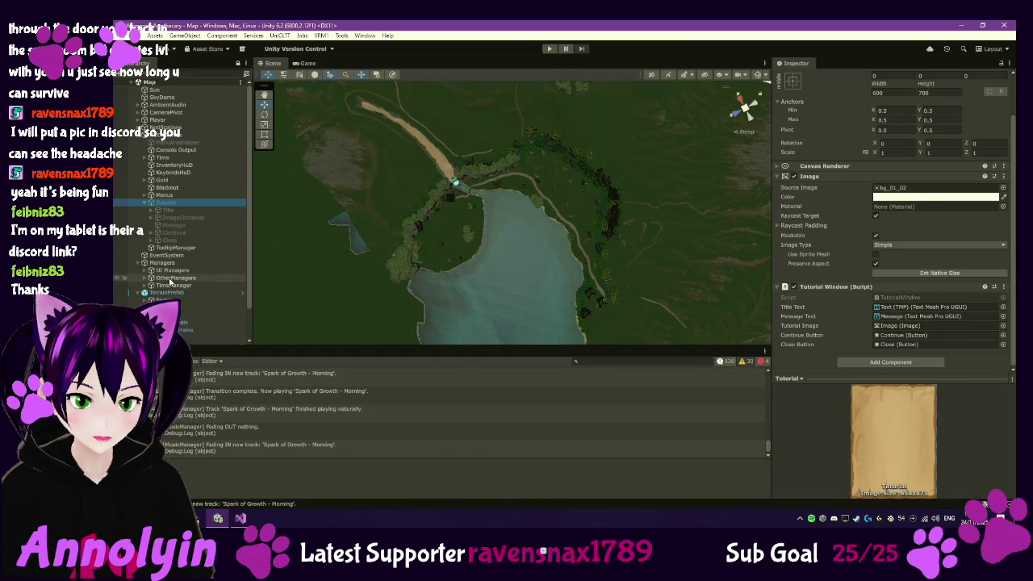
pyautogui.click(150, 278)
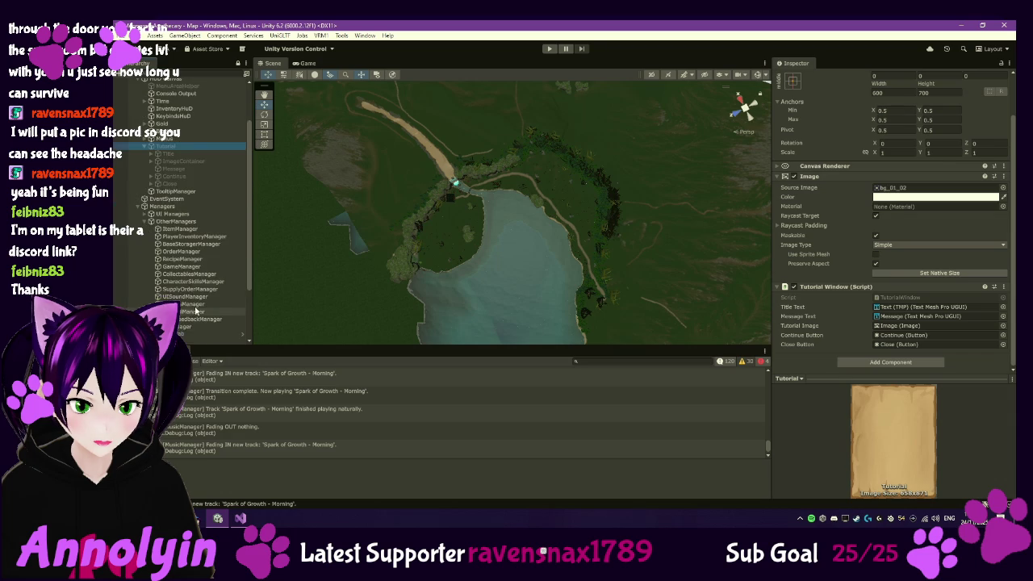
pyautogui.scroll(-3, 184, 286)
pyautogui.click(184, 283)
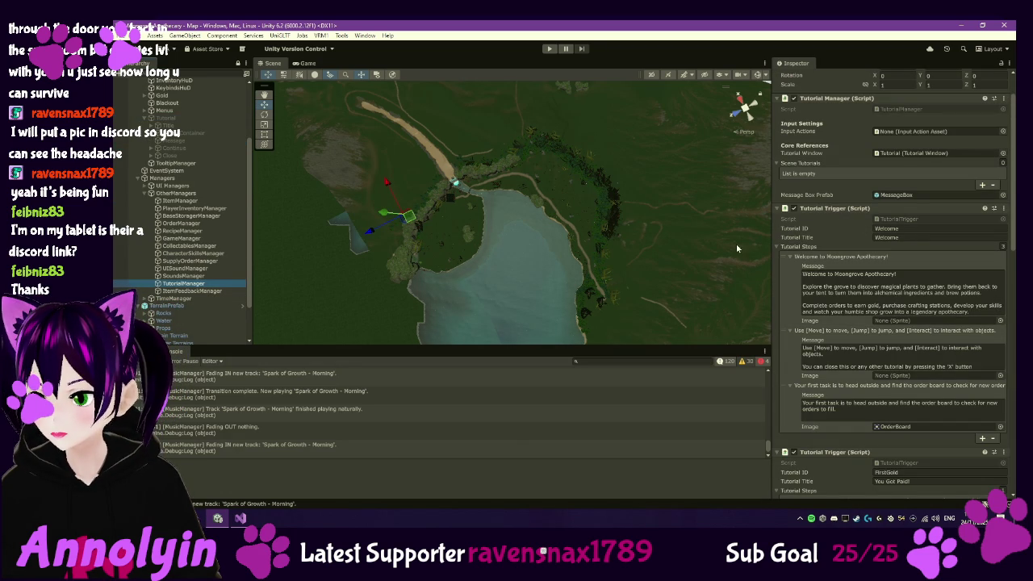
# Assign the PlayerInputActions asset to the Tutorial Manager's Input Actions field and start the game
pyautogui.click(145, 352)
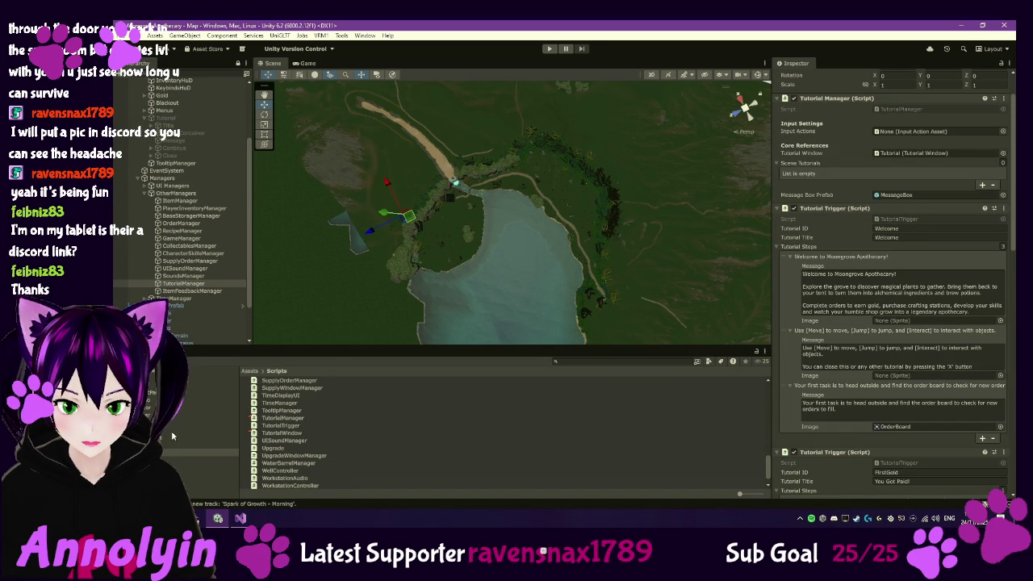
pyautogui.click(210, 438)
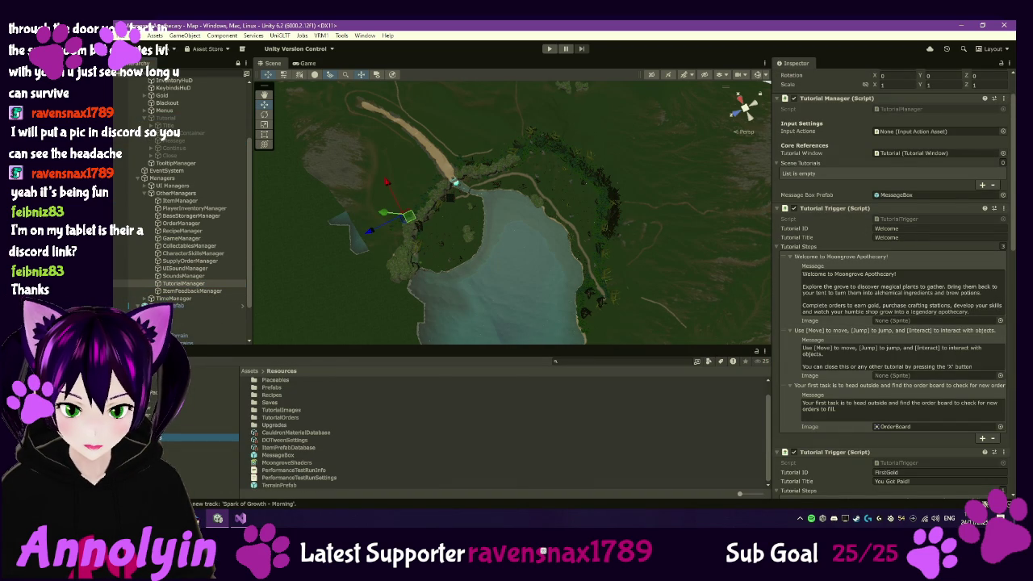
pyautogui.click(214, 384)
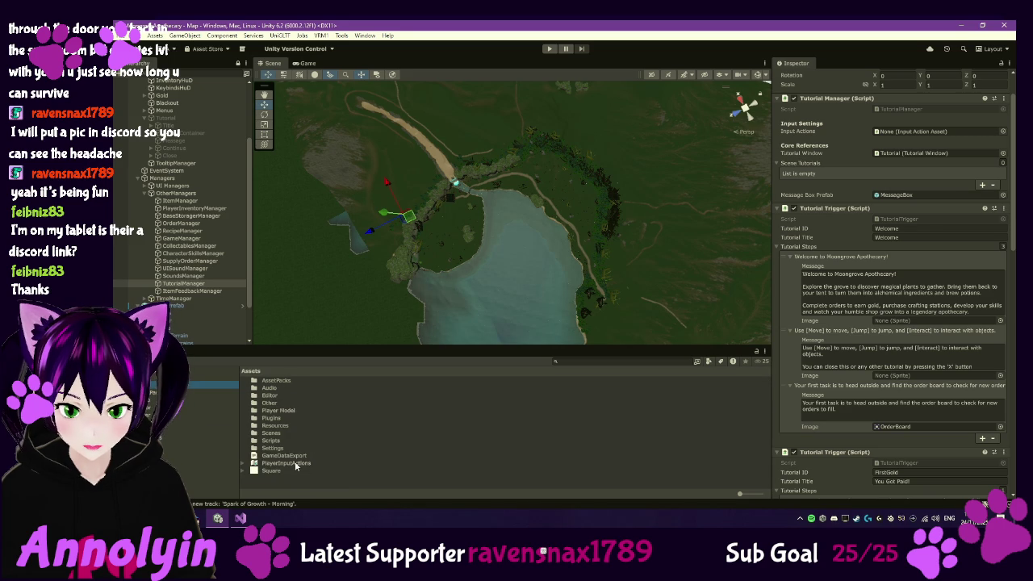
pyautogui.moveTo(878, 203); pyautogui.dragTo(920, 132)
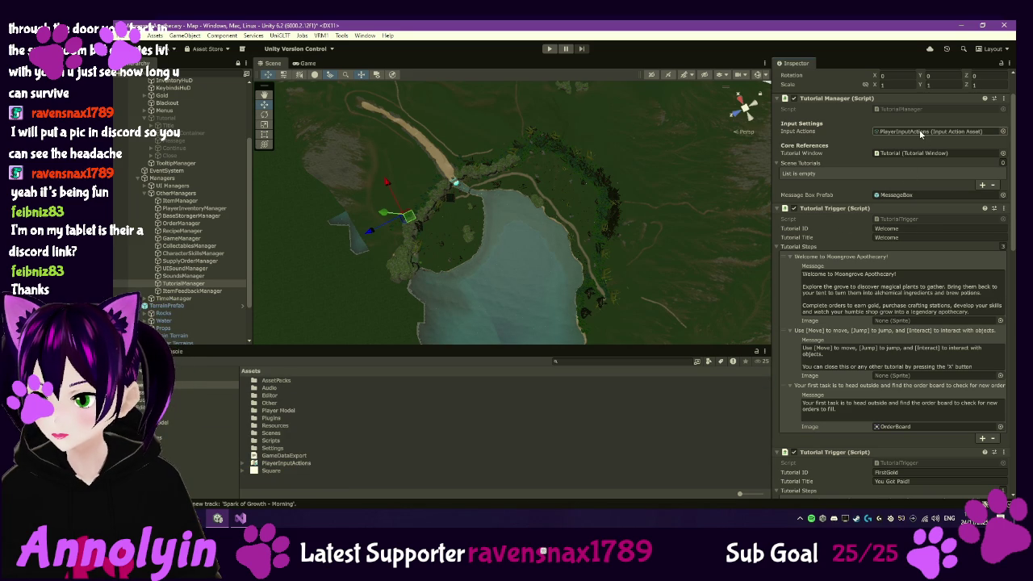
pyautogui.click(550, 48)
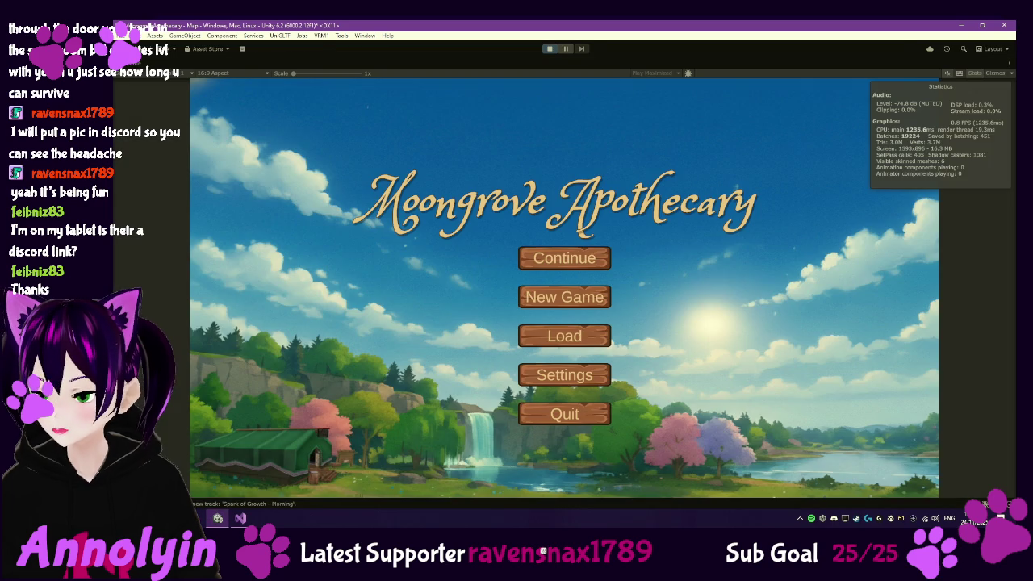
# Start a new game and page through the Welcome tutorial until it closes
pyautogui.click(533, 301)
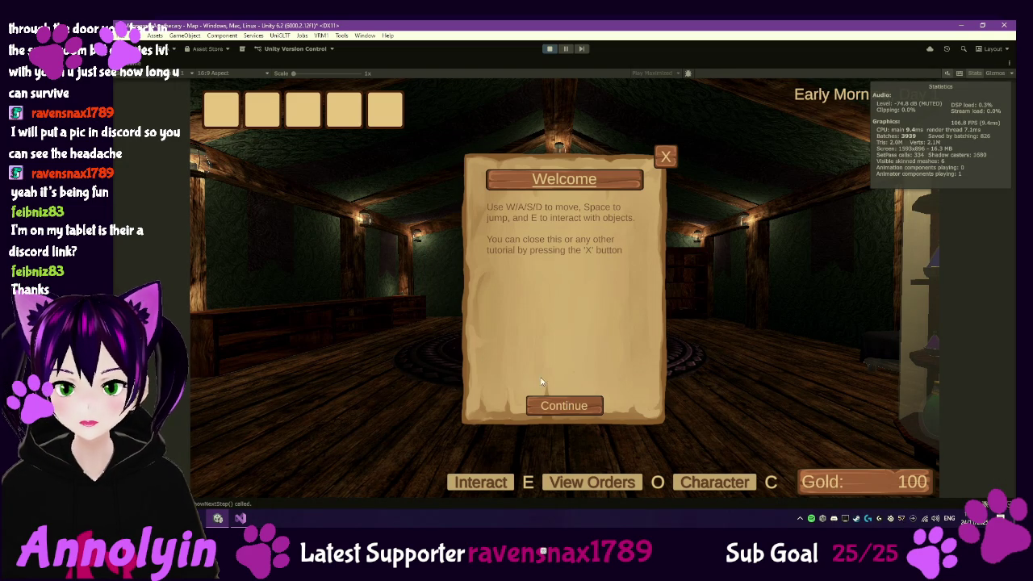
pyautogui.click(568, 403)
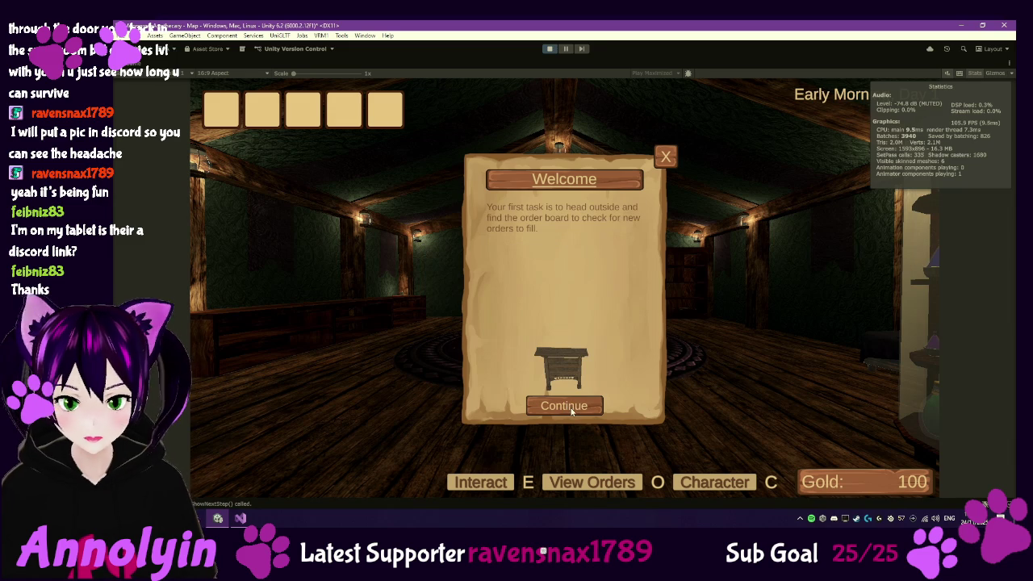
pyautogui.click(567, 407)
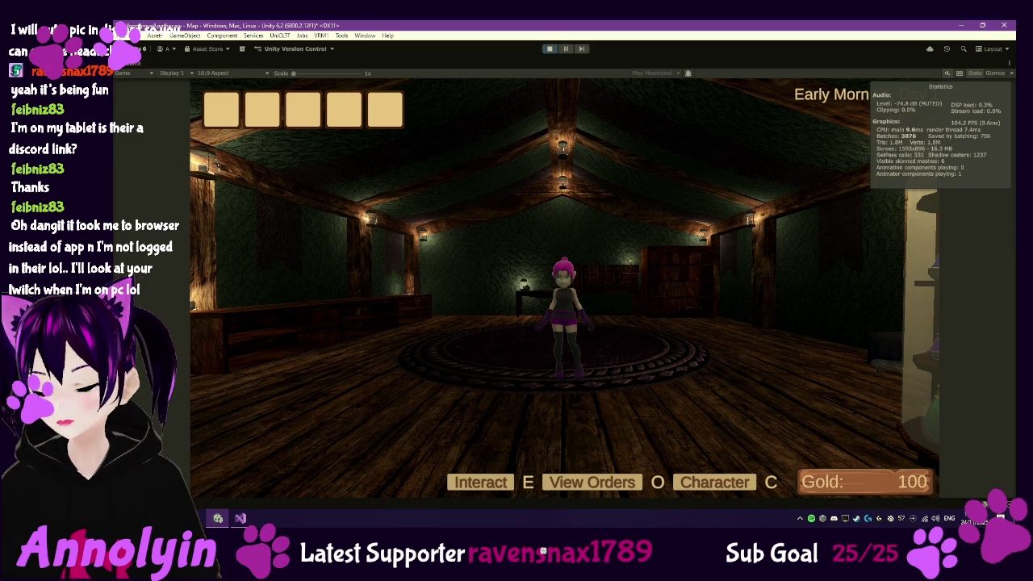
# Pause and resume the game, then walk the character outside and interact with the order board
pyautogui.press('Escape')
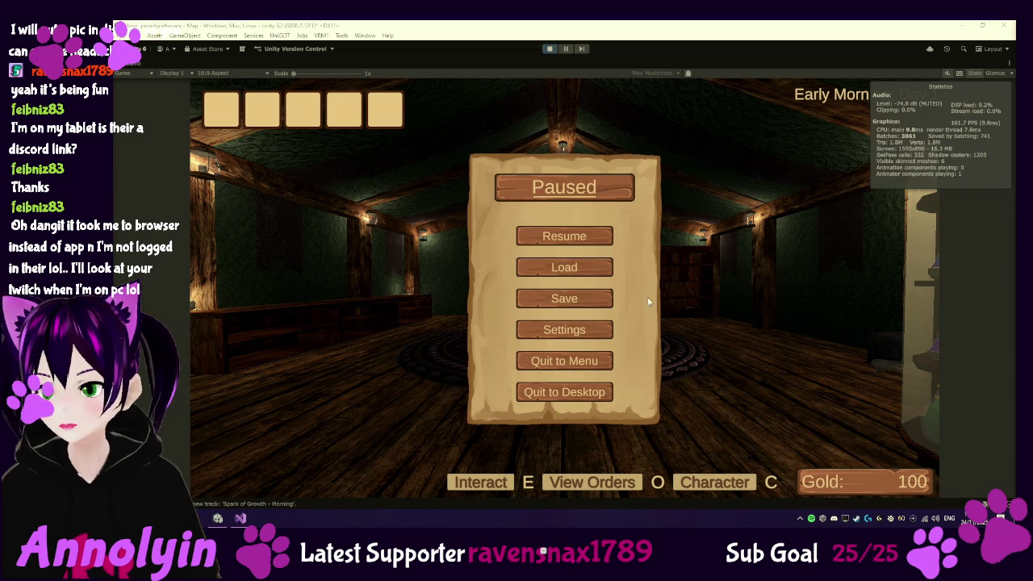
pyautogui.click(585, 236)
pyautogui.press('w')
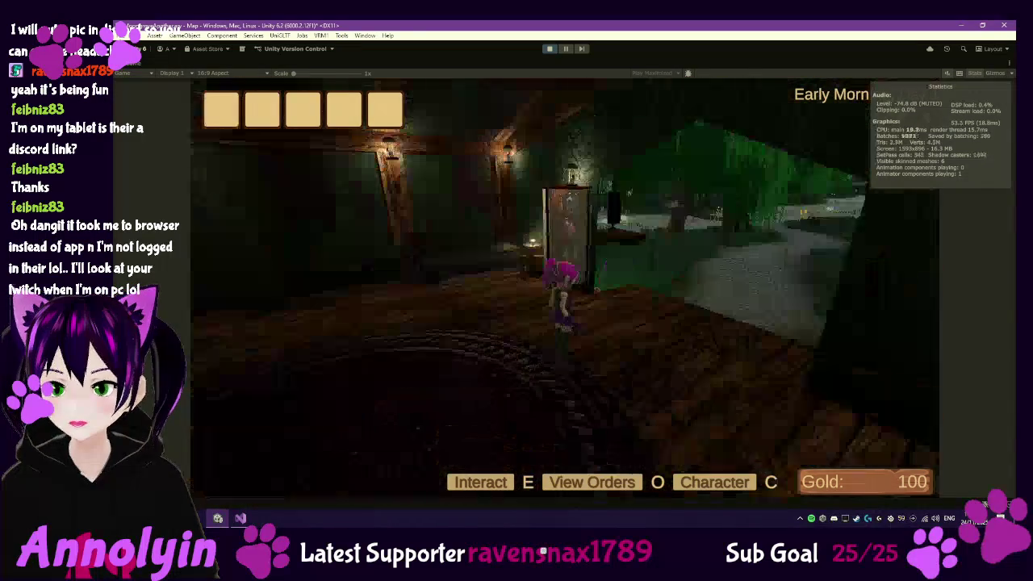
pyautogui.press('w')
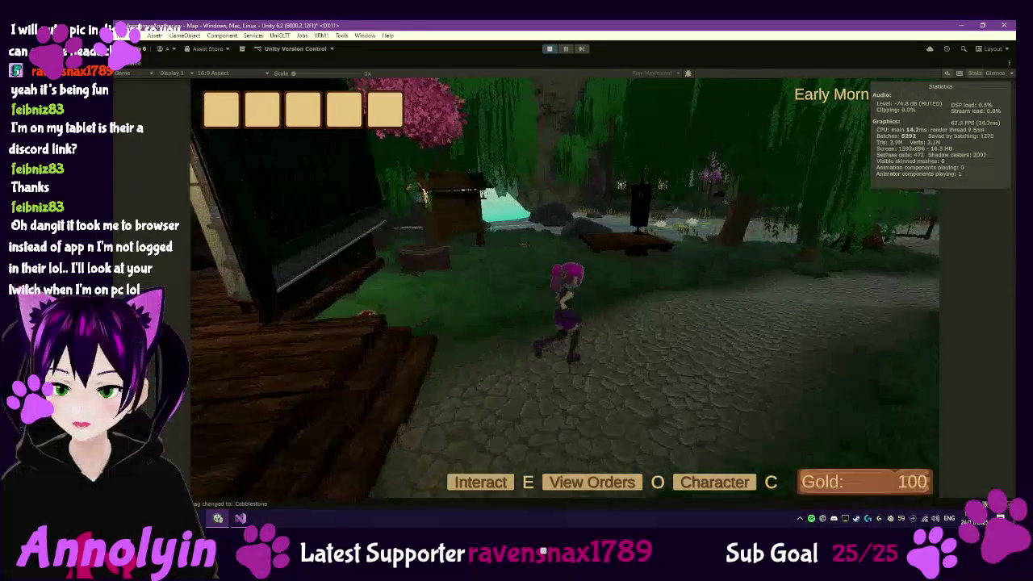
pyautogui.press('w')
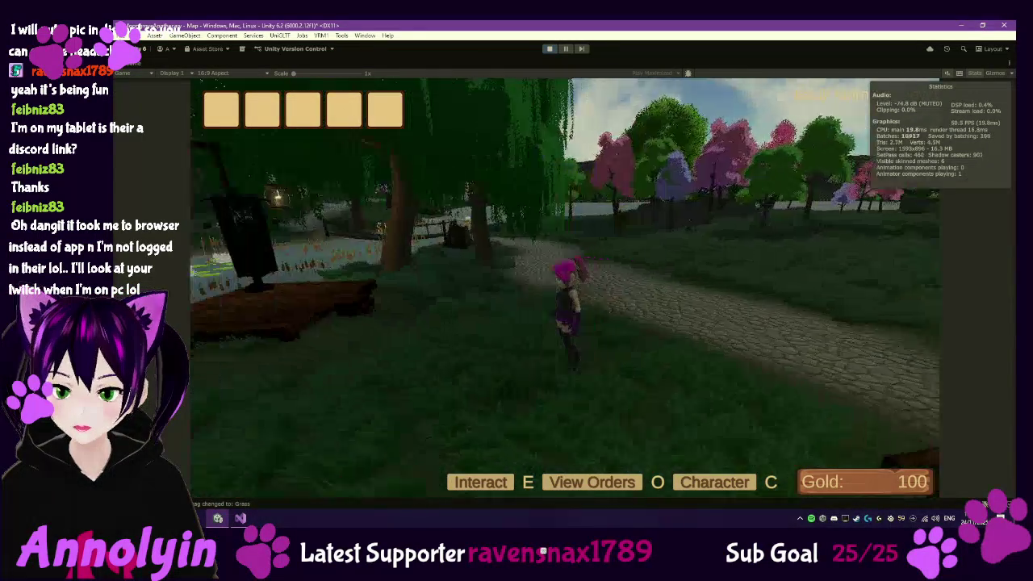
pyautogui.press('w')
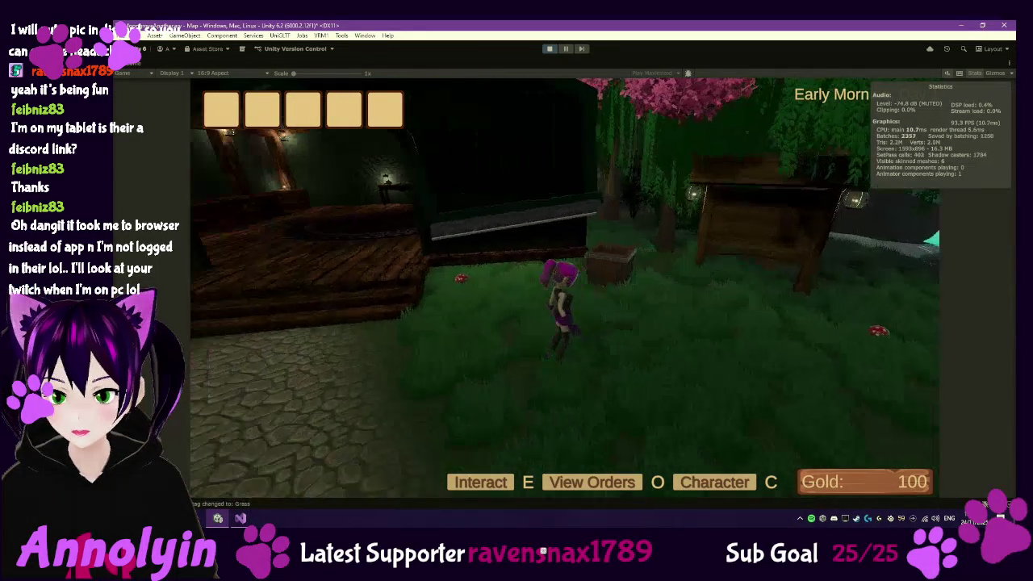
pyautogui.press('w')
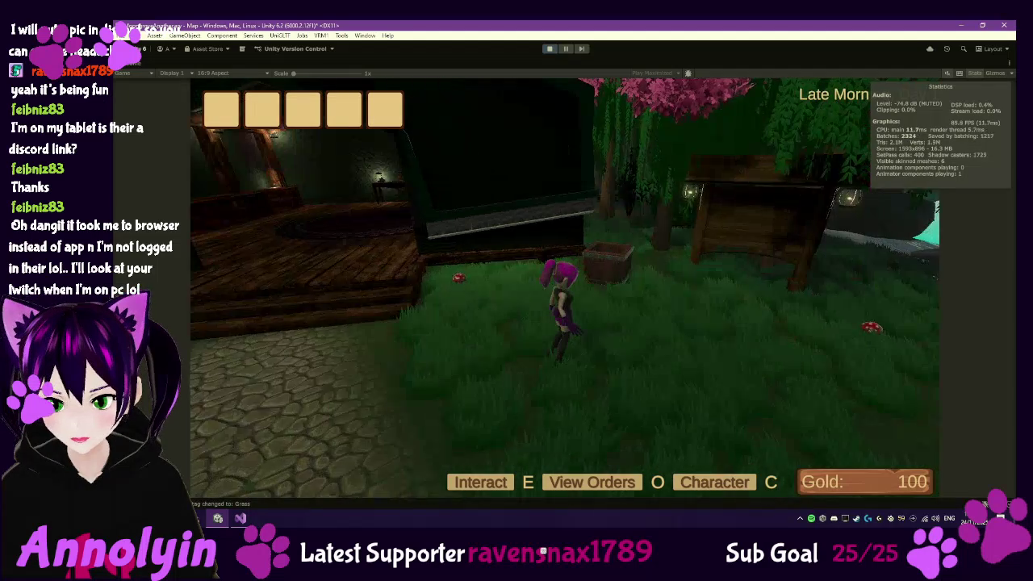
pyautogui.press('w')
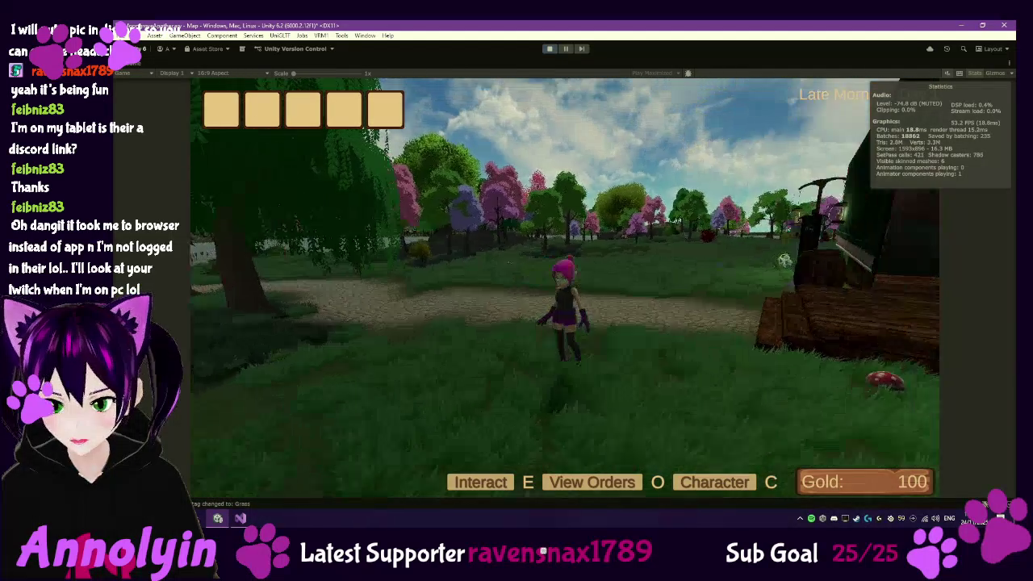
pyautogui.press('w')
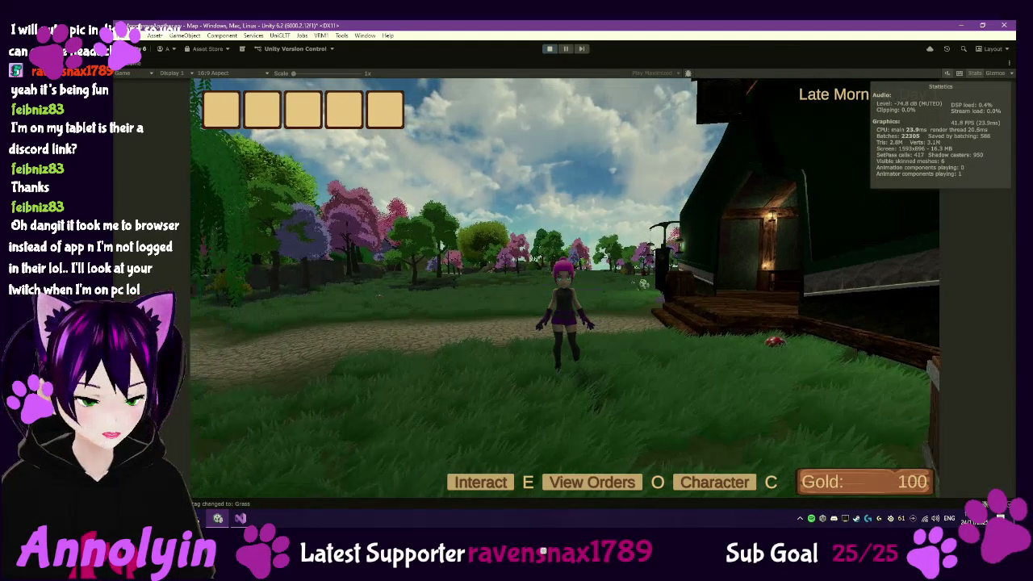
pyautogui.press('w')
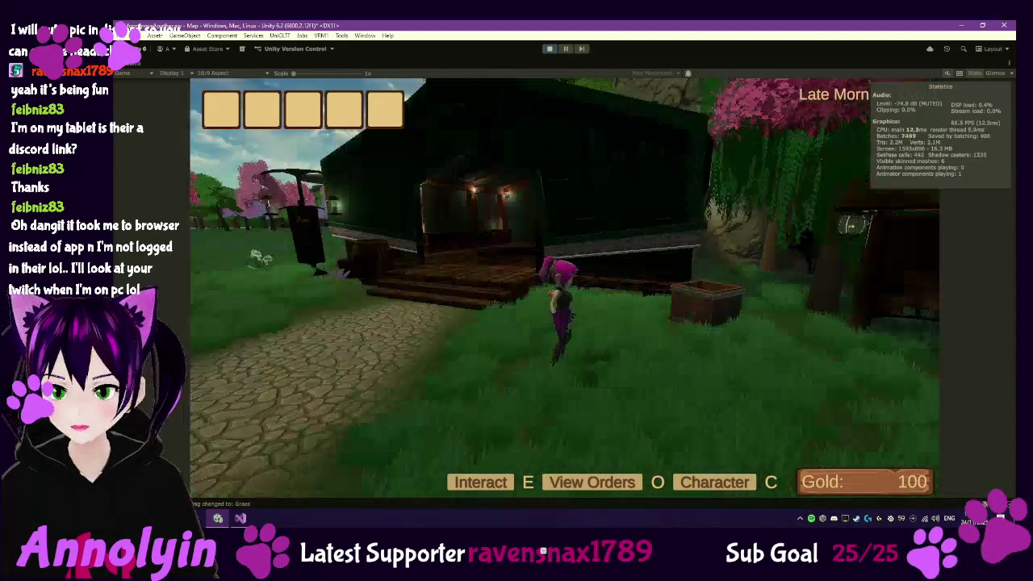
pyautogui.press('w')
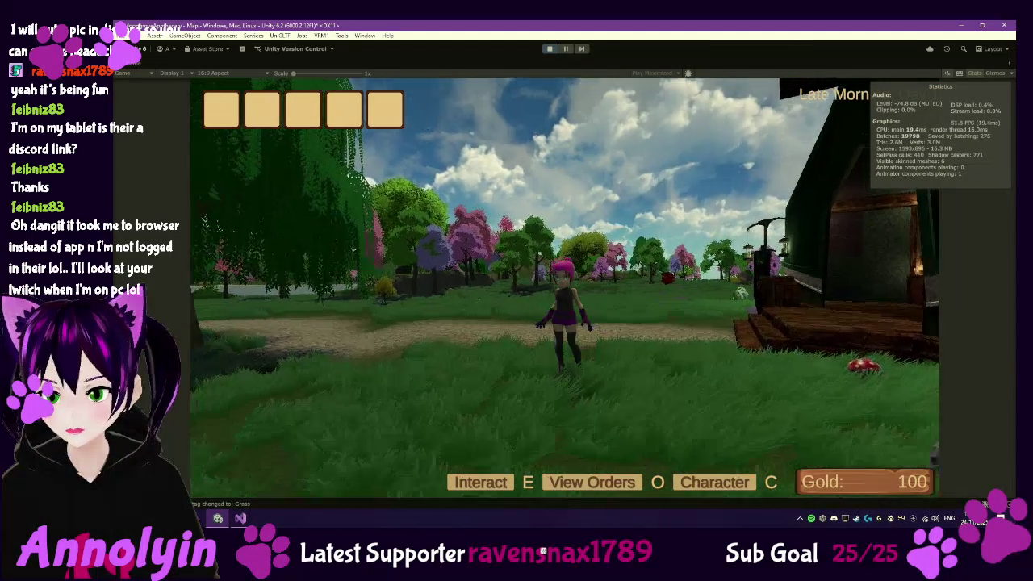
pyautogui.press('w')
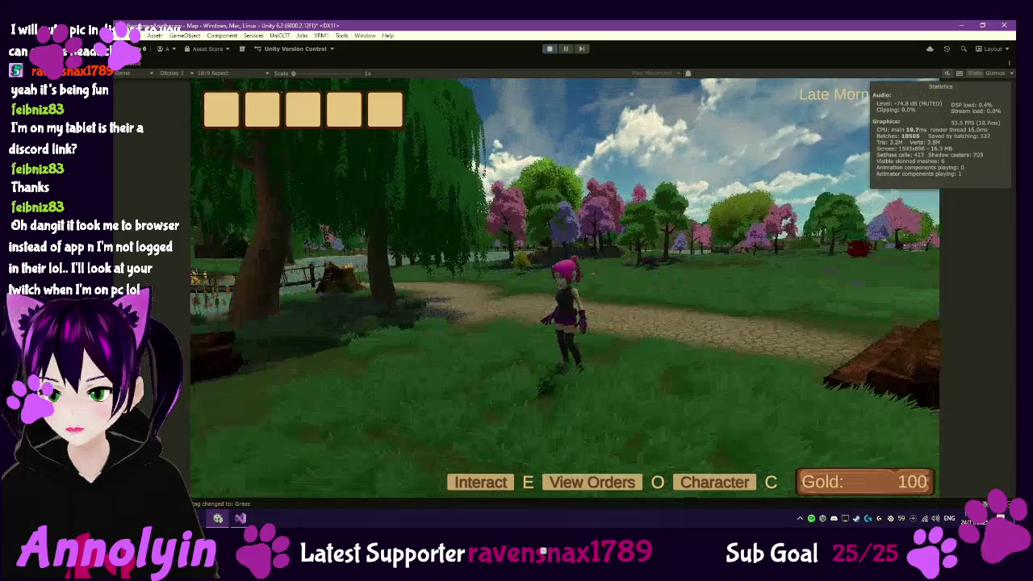
pyautogui.press('w')
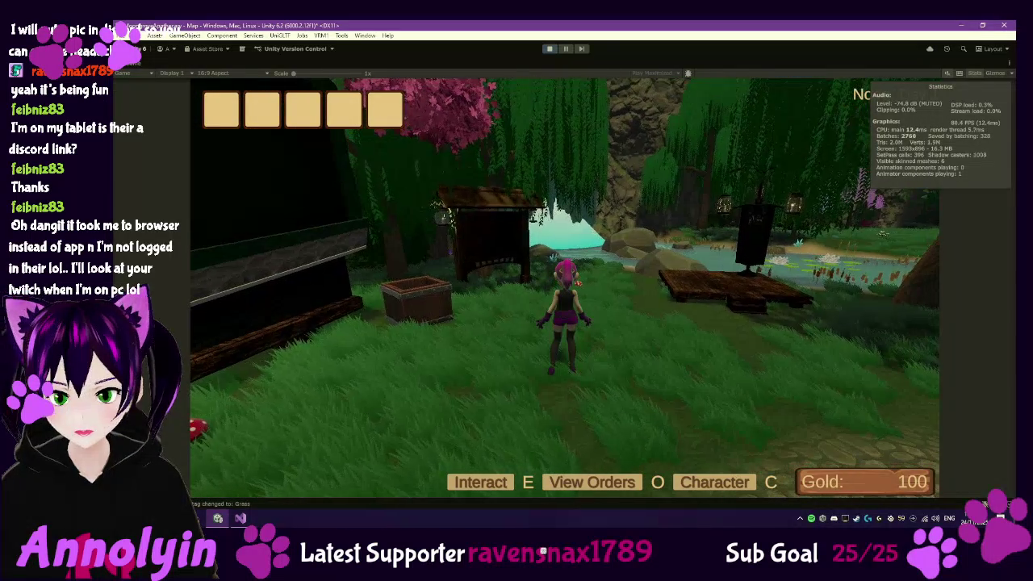
pyautogui.press('w')
pyautogui.press('e')
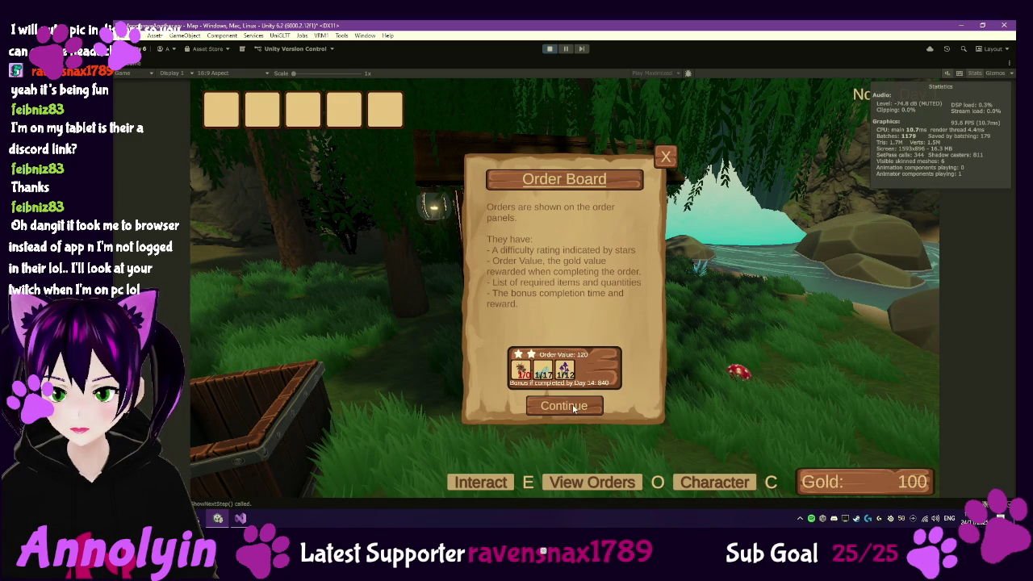
# Page through and dismiss the Order Board tutorial
pyautogui.click(574, 408)
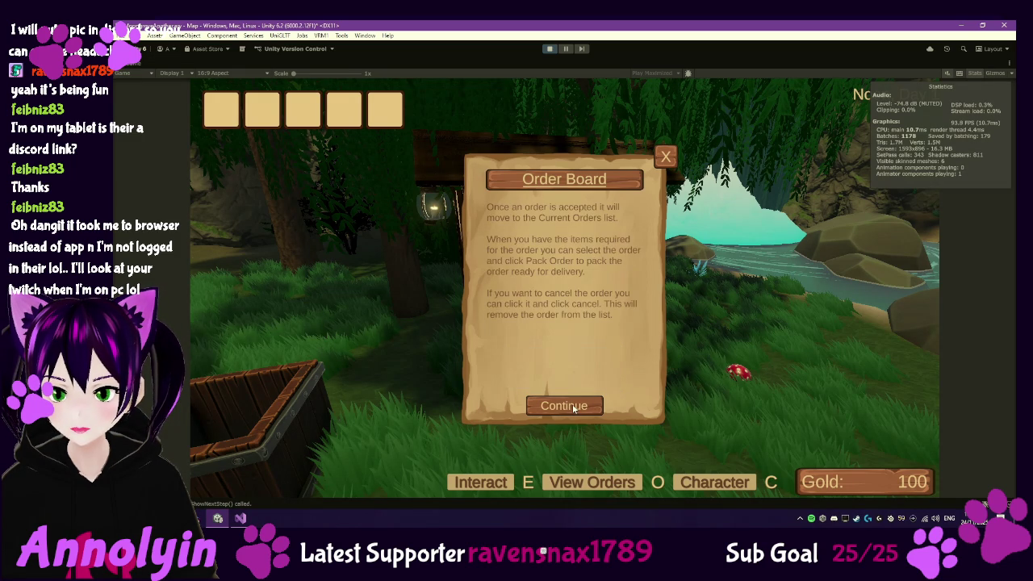
pyautogui.click(567, 408)
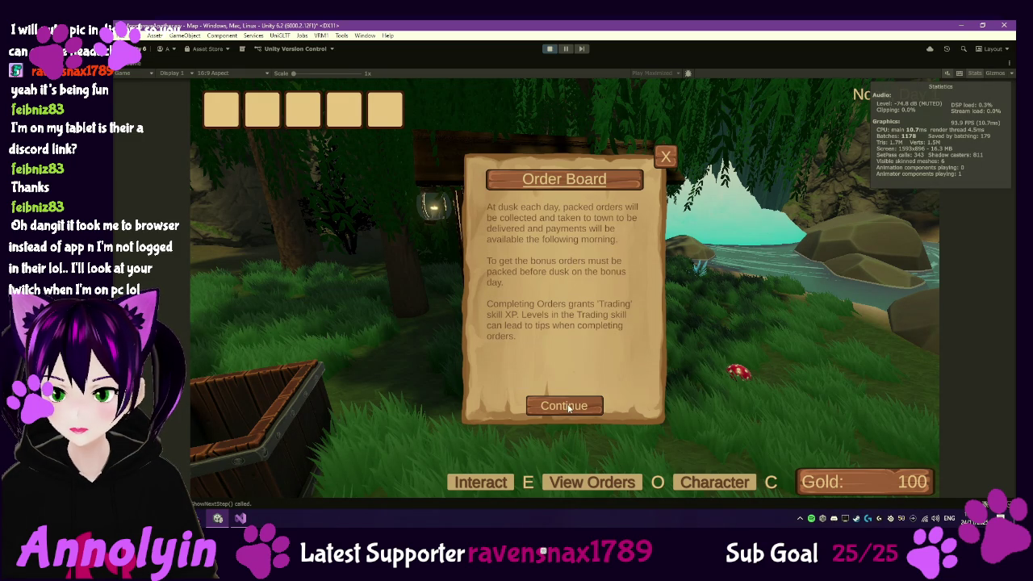
pyautogui.click(576, 406)
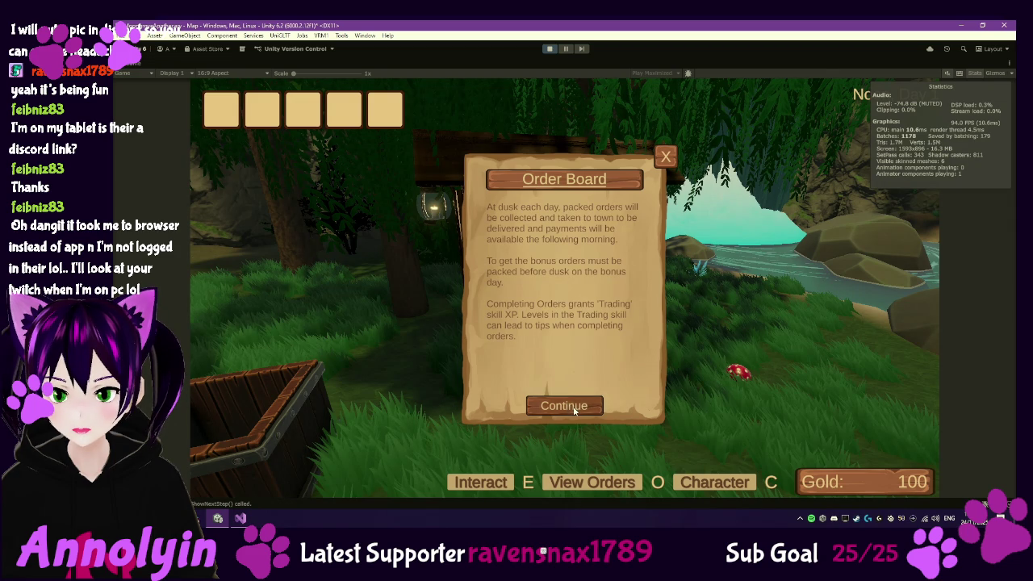
# Walk toward the plants and page through the Gathering tutorial until it closes
pyautogui.press('w')
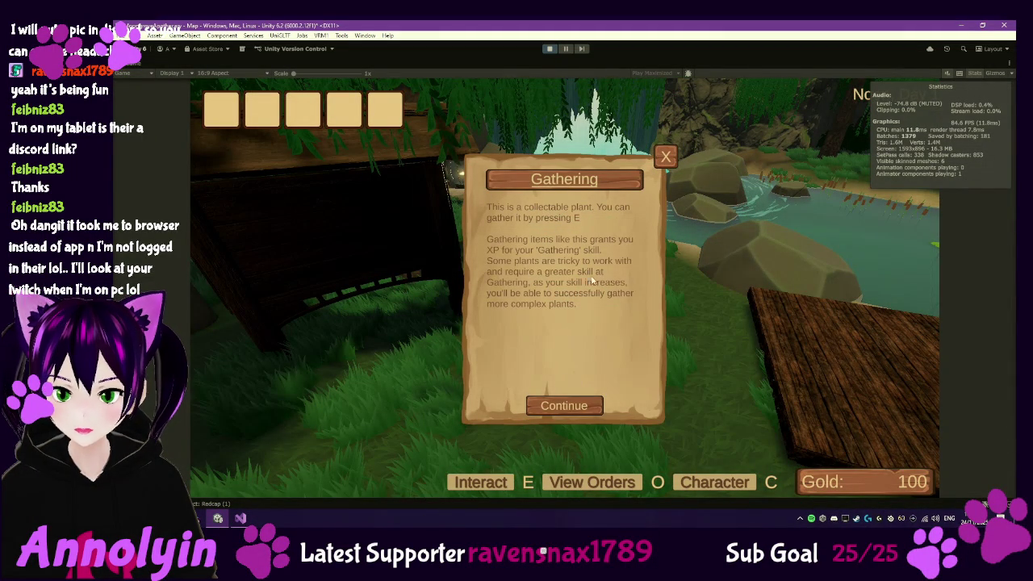
pyautogui.click(572, 411)
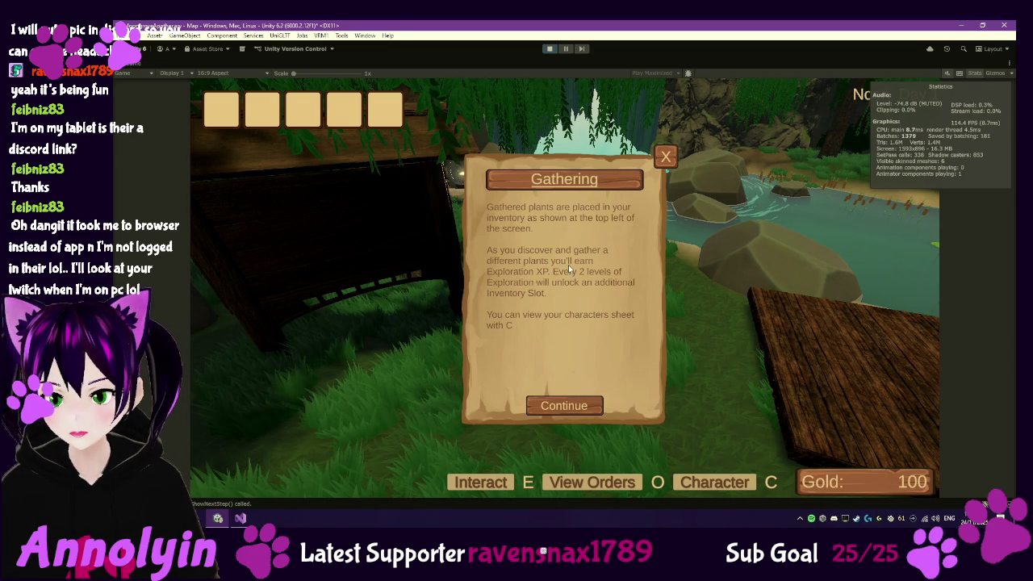
pyautogui.click(585, 409)
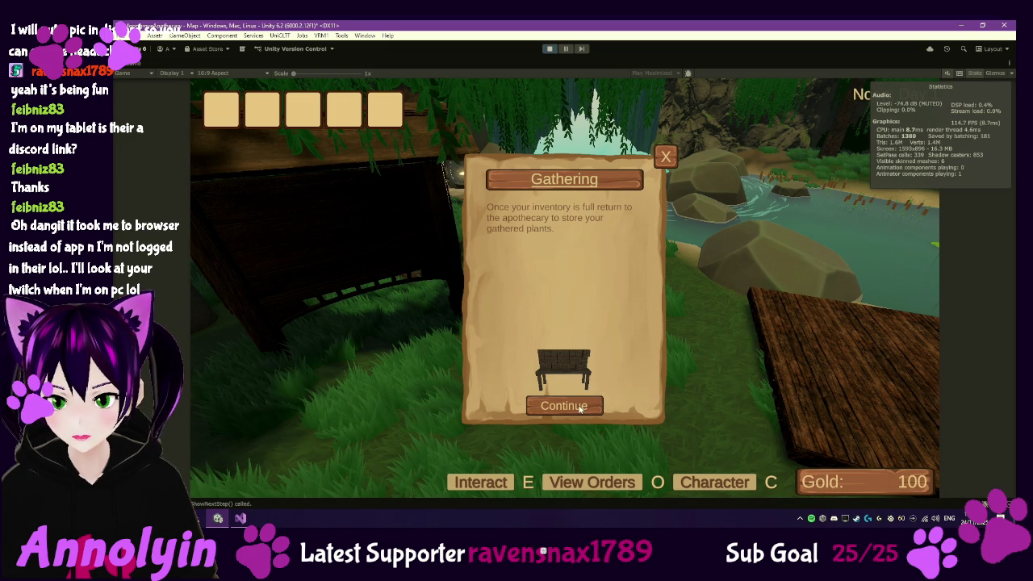
pyautogui.click(579, 407)
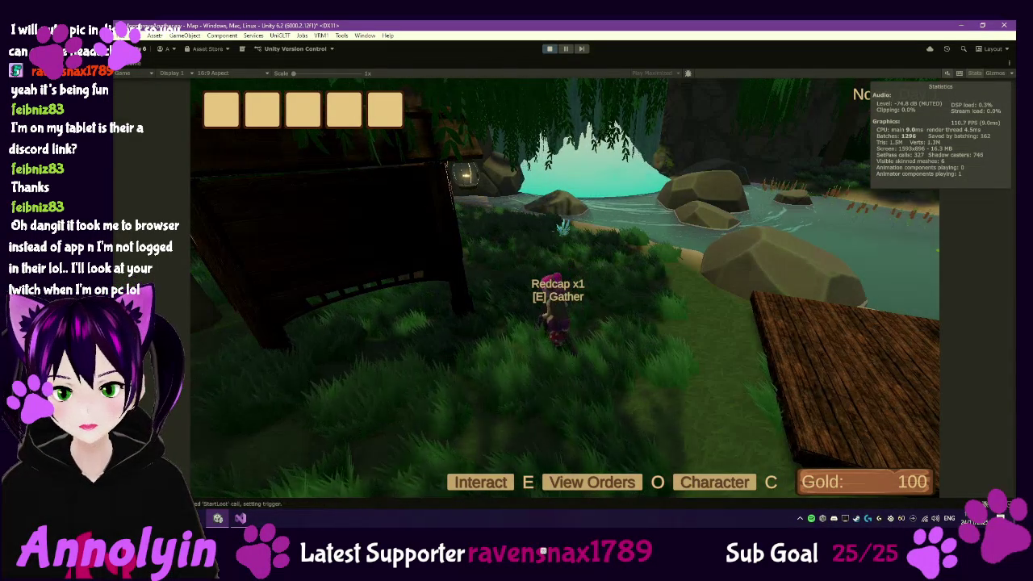
# Gather the Redcap mushroom, pause, and stop the playtest
pyautogui.press('e')
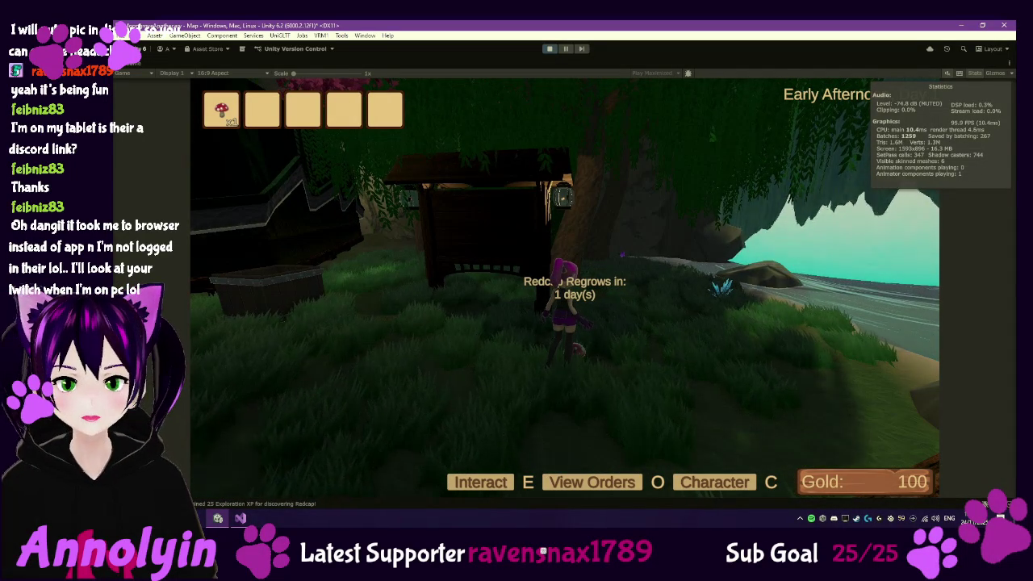
pyautogui.press('Escape')
pyautogui.click(550, 49)
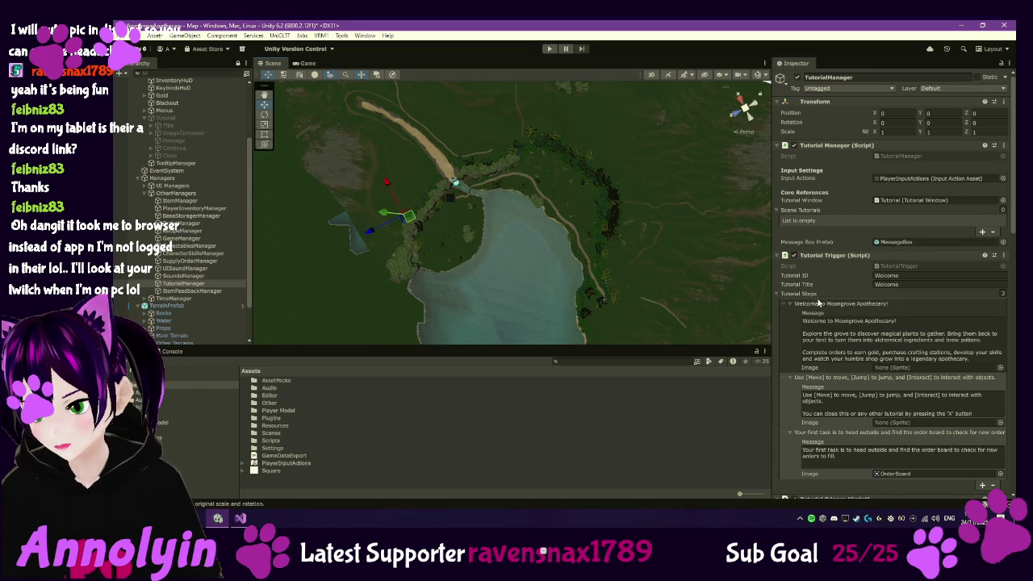
# Collapse the Welcome trigger's tutorial steps and scroll down to the FirstOrderPacked trigger
pyautogui.scroll(-1, 824, 298)
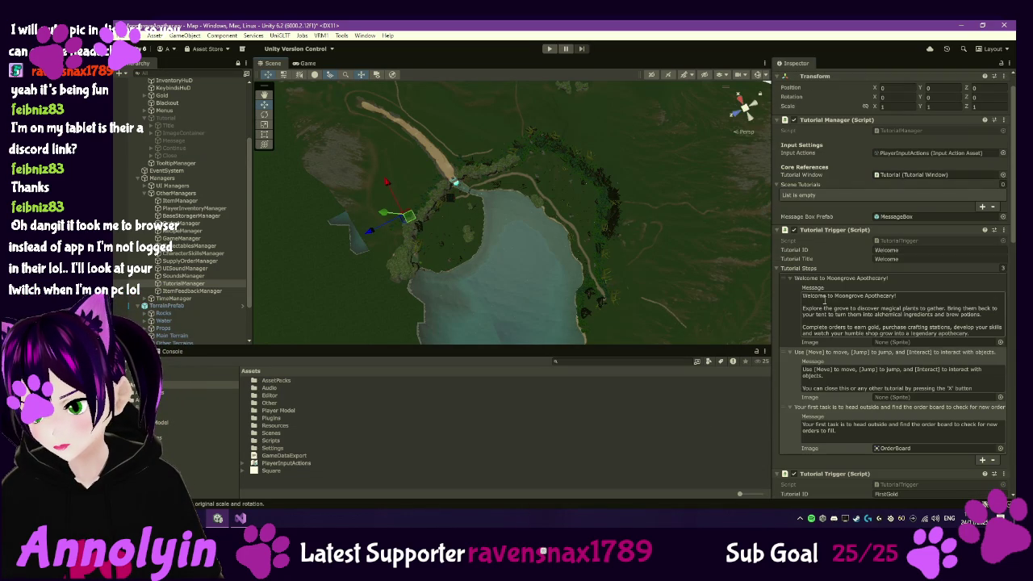
pyautogui.click(778, 268)
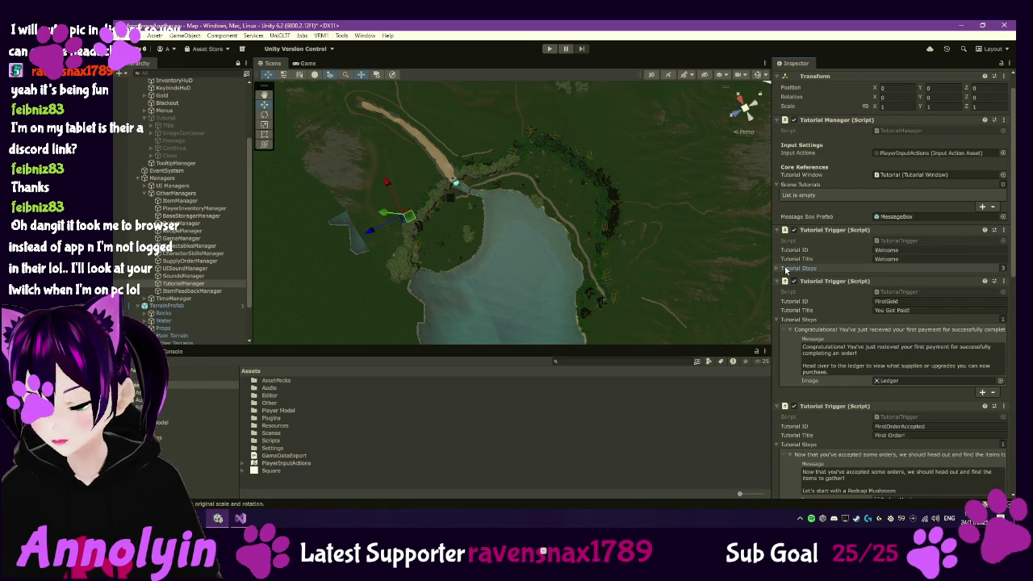
pyautogui.scroll(-3, 822, 294)
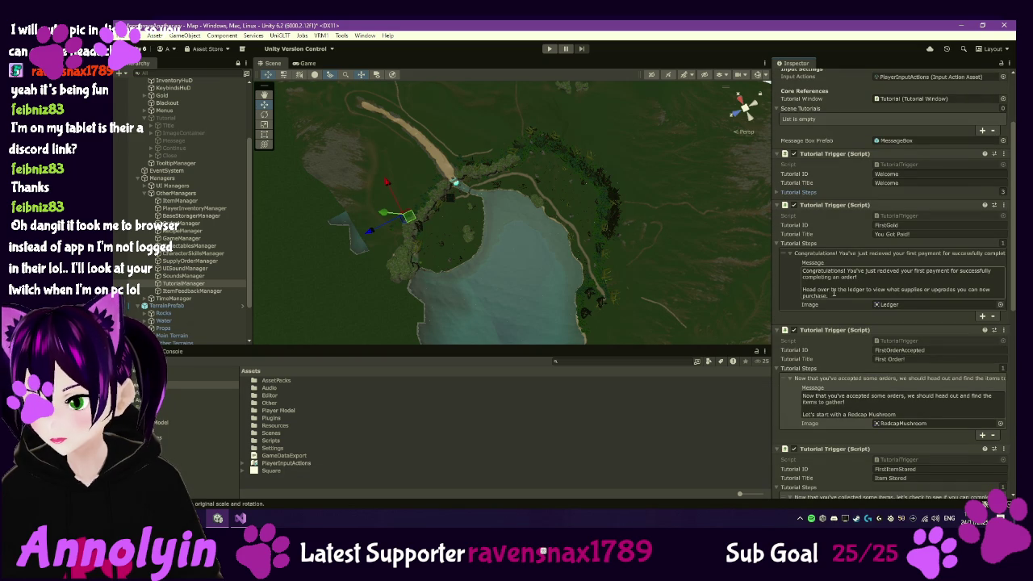
pyautogui.scroll(-2, 834, 291)
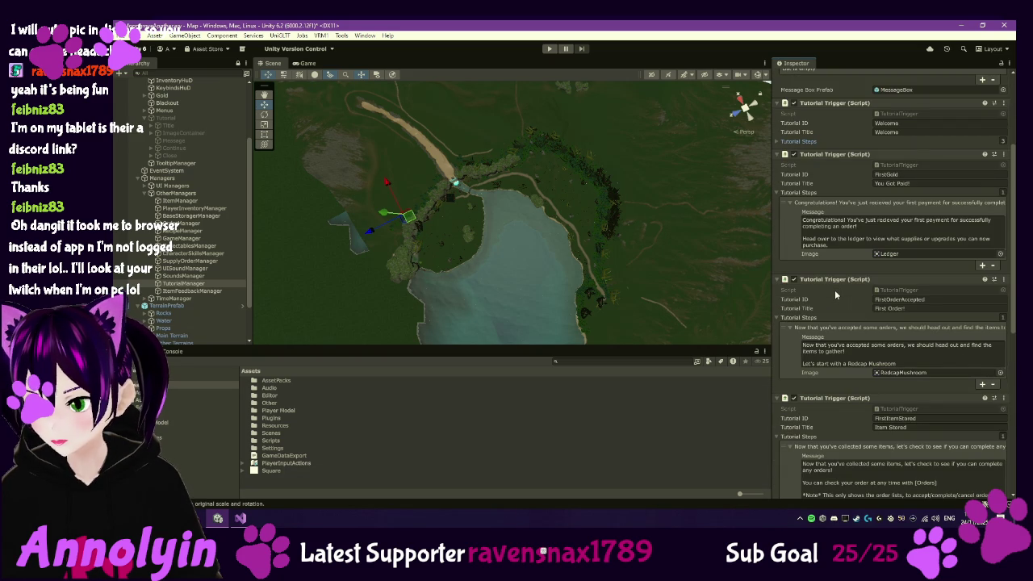
pyautogui.scroll(-1, 834, 290)
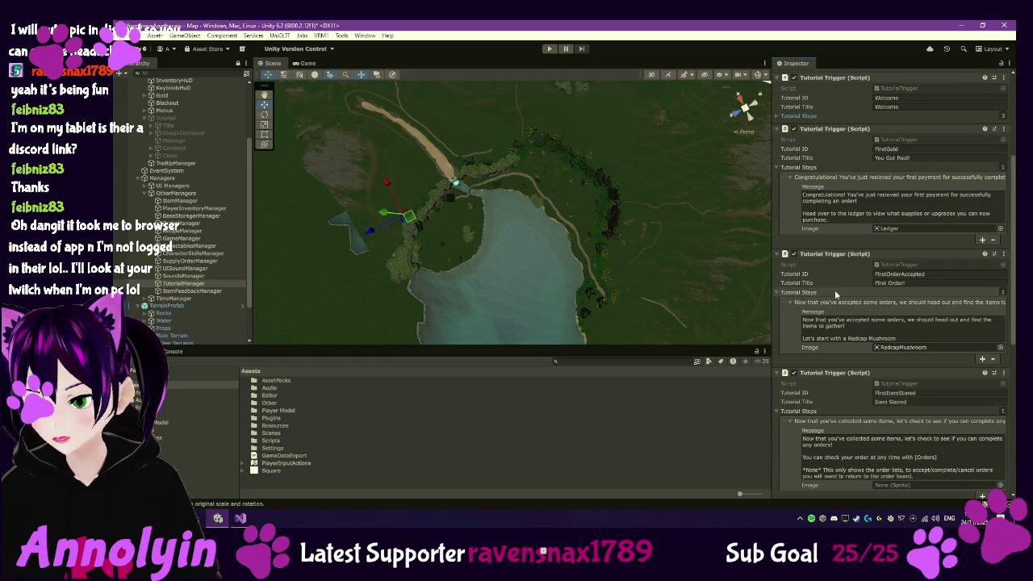
pyautogui.scroll(-2, 834, 290)
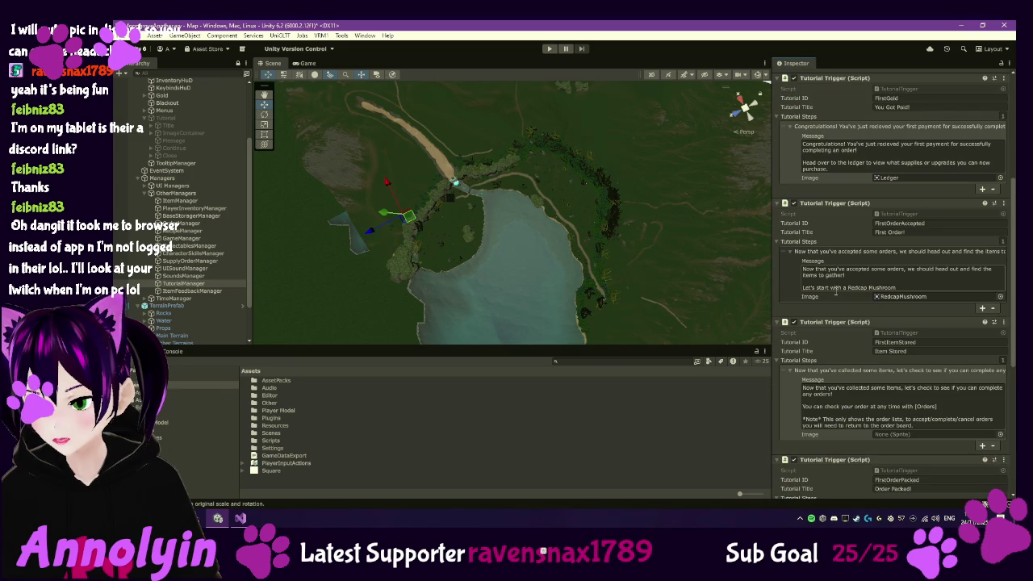
pyautogui.scroll(-3, 836, 292)
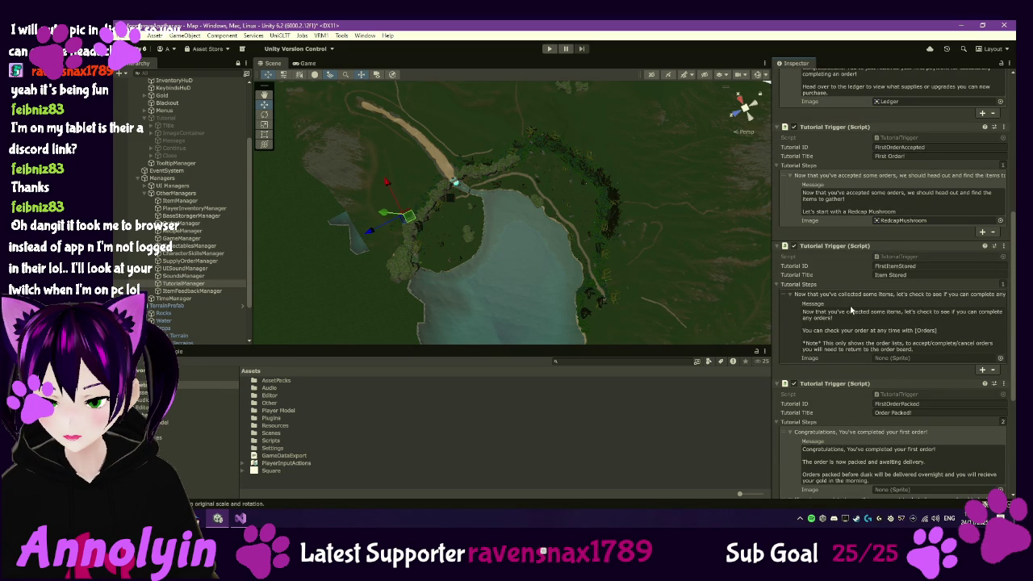
pyautogui.scroll(-2, 844, 300)
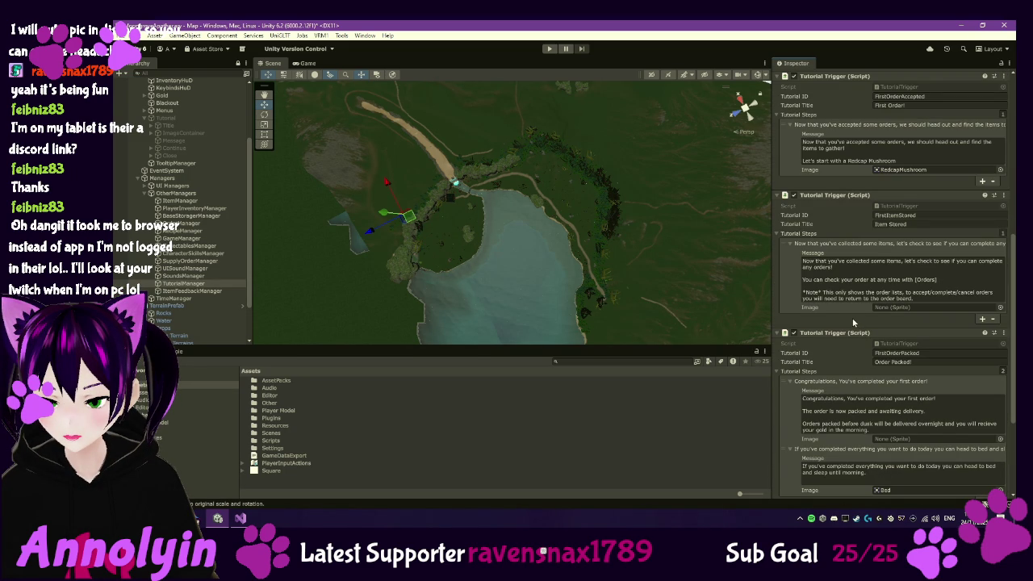
pyautogui.scroll(-1, 837, 321)
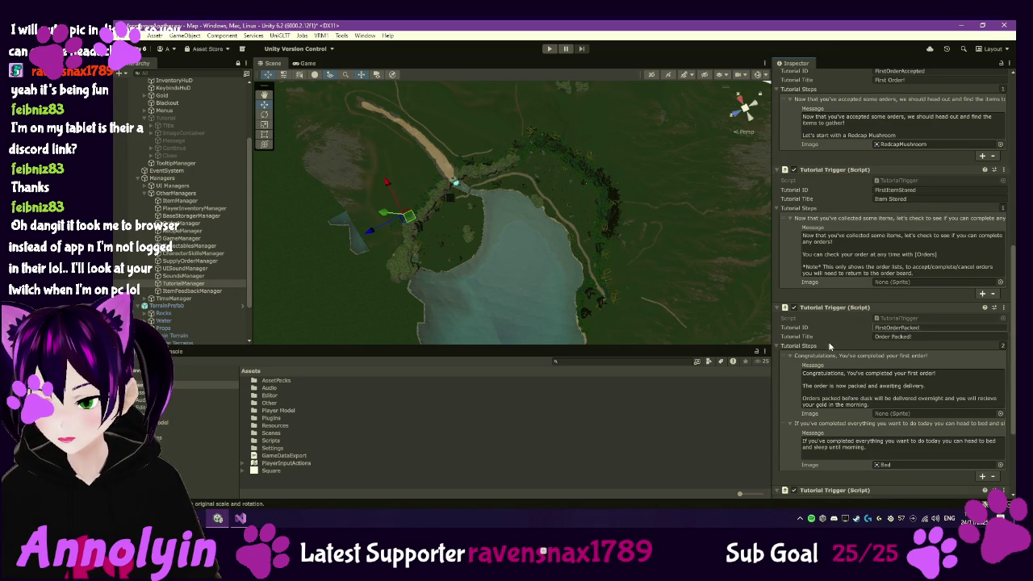
# Click to the end of the FirstOrderPacked trigger's second, head-to-bed step message
pyautogui.click(883, 450)
pyautogui.click(882, 450)
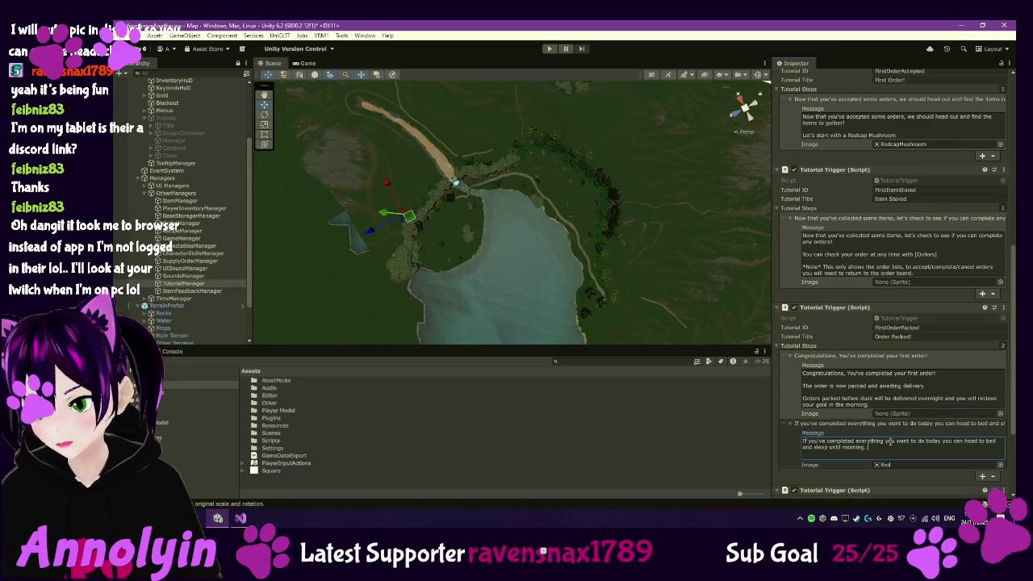
pyautogui.scroll(-1, 888, 441)
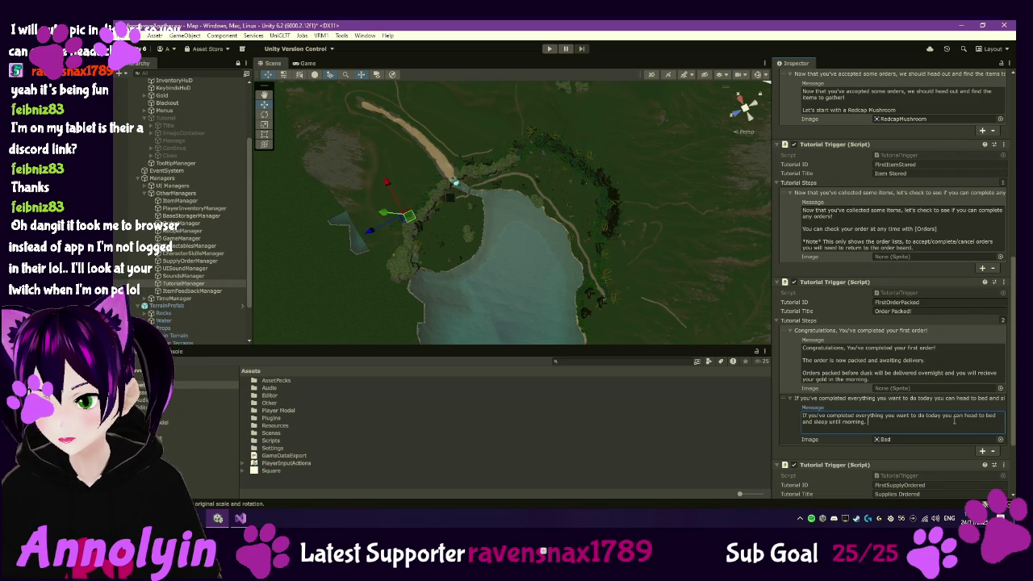
pyautogui.scroll(-2, 954, 419)
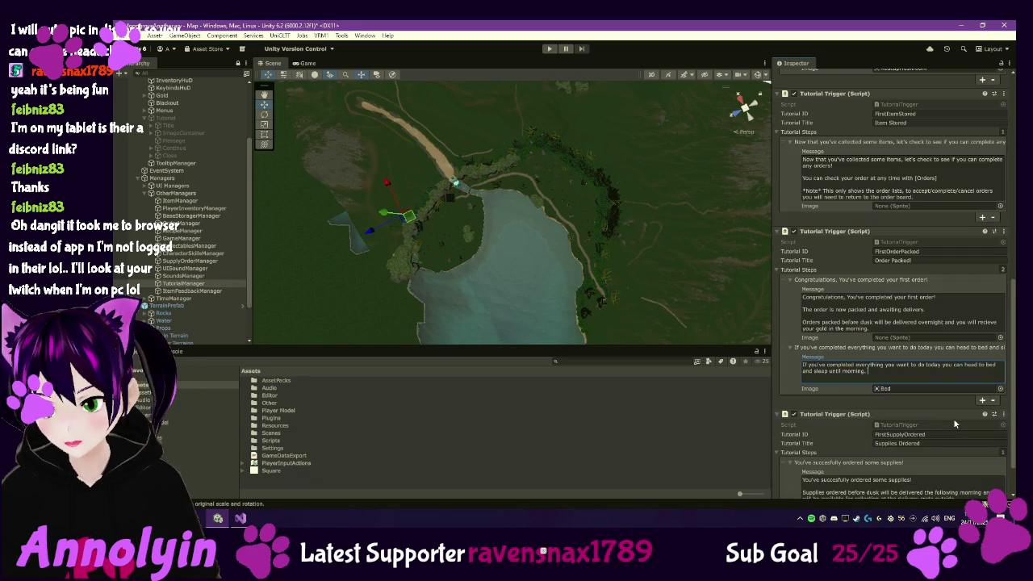
pyautogui.scroll(2, 955, 419)
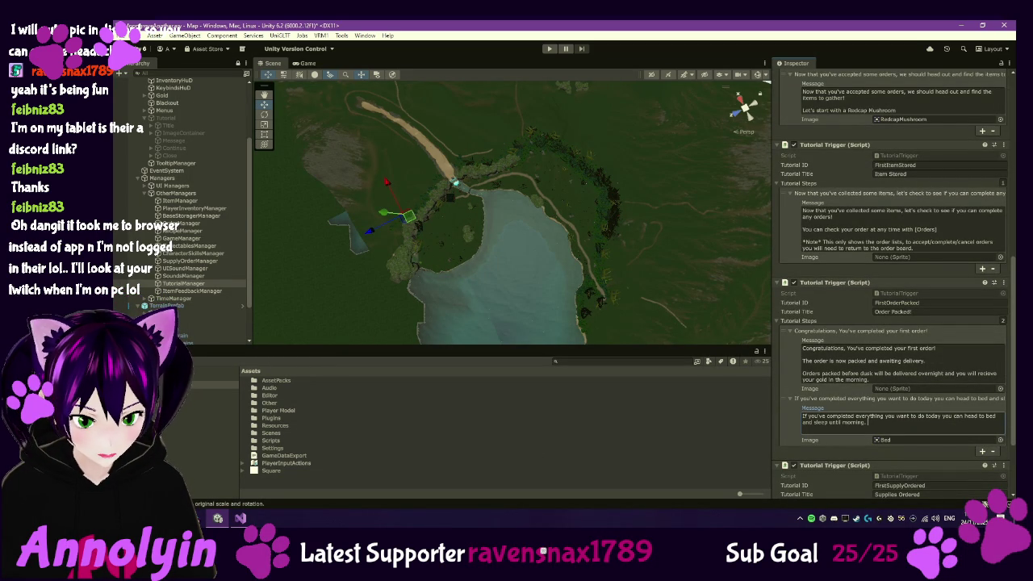
# Open Resources > Placeables > Collectables and select the Redcap prefab to view its Gathering trigger
pyautogui.click(202, 438)
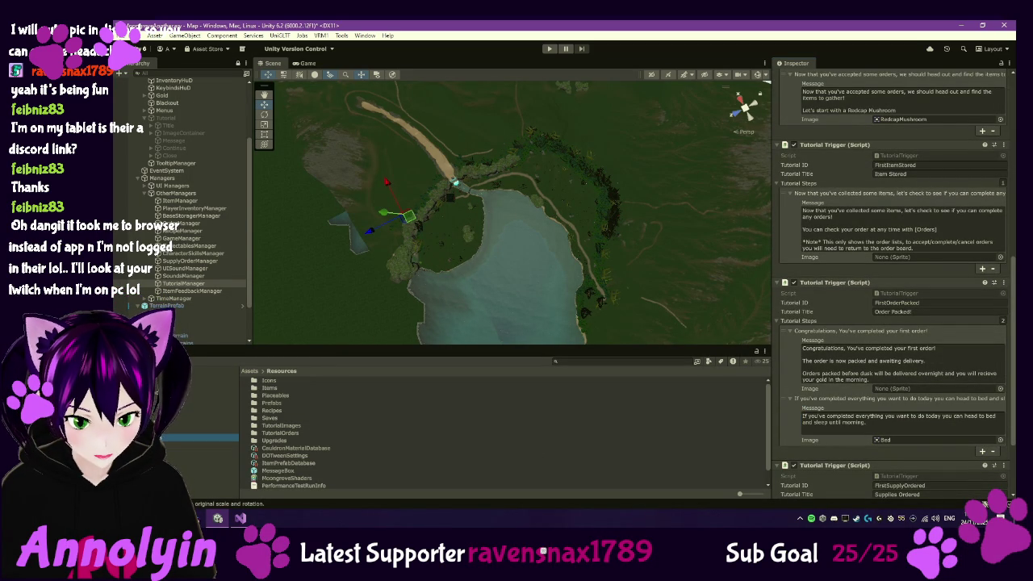
pyautogui.doubleClick(276, 395)
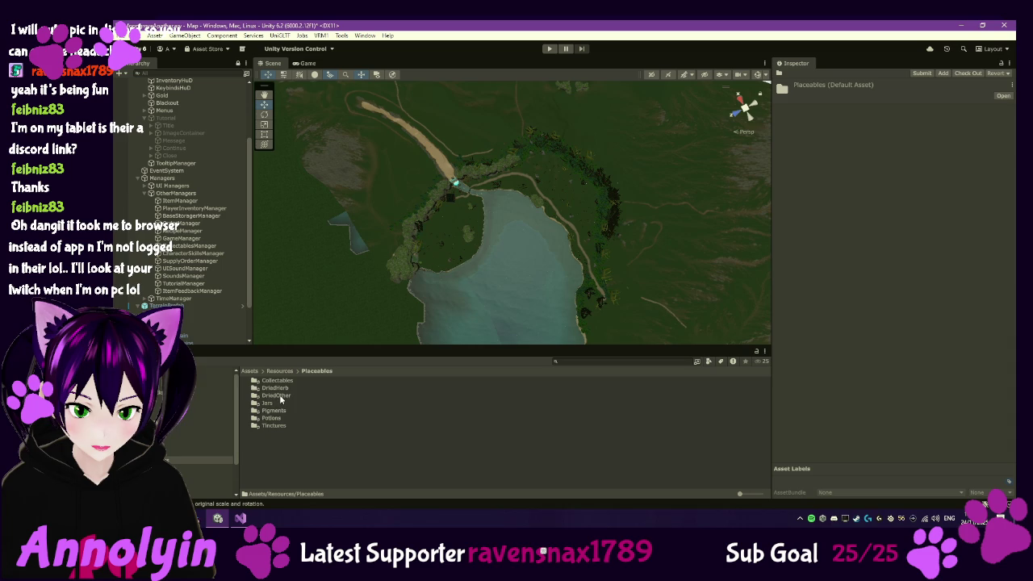
pyautogui.doubleClick(279, 380)
pyautogui.click(290, 392)
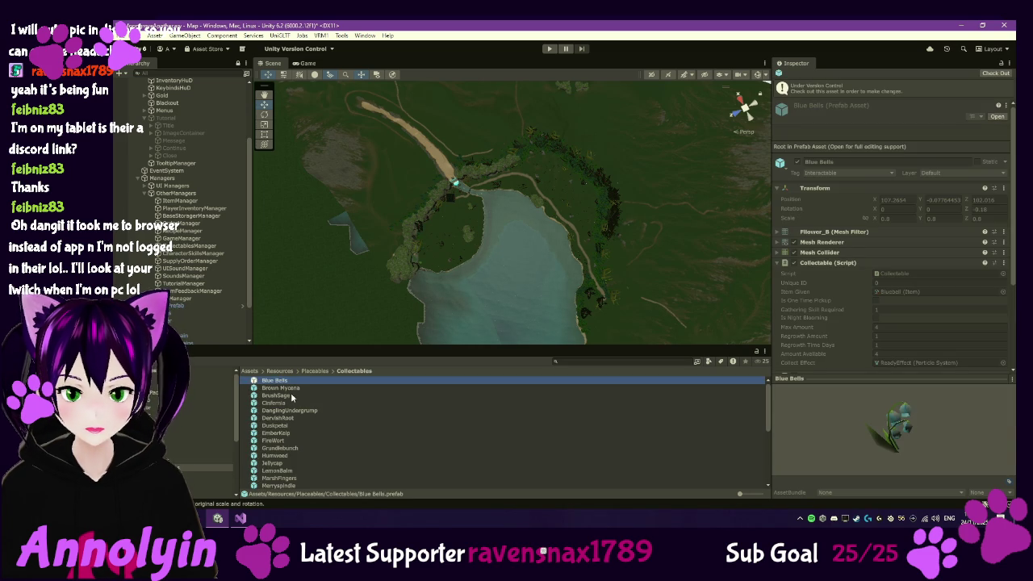
pyautogui.scroll(-5, 292, 400)
pyautogui.hotkey('ctrl', 'a')
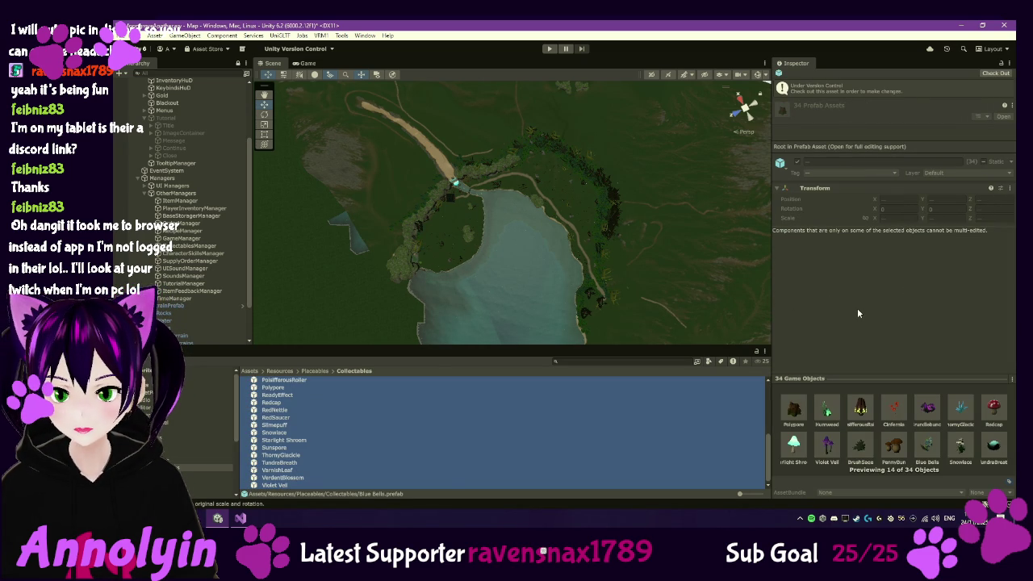
pyautogui.click(274, 402)
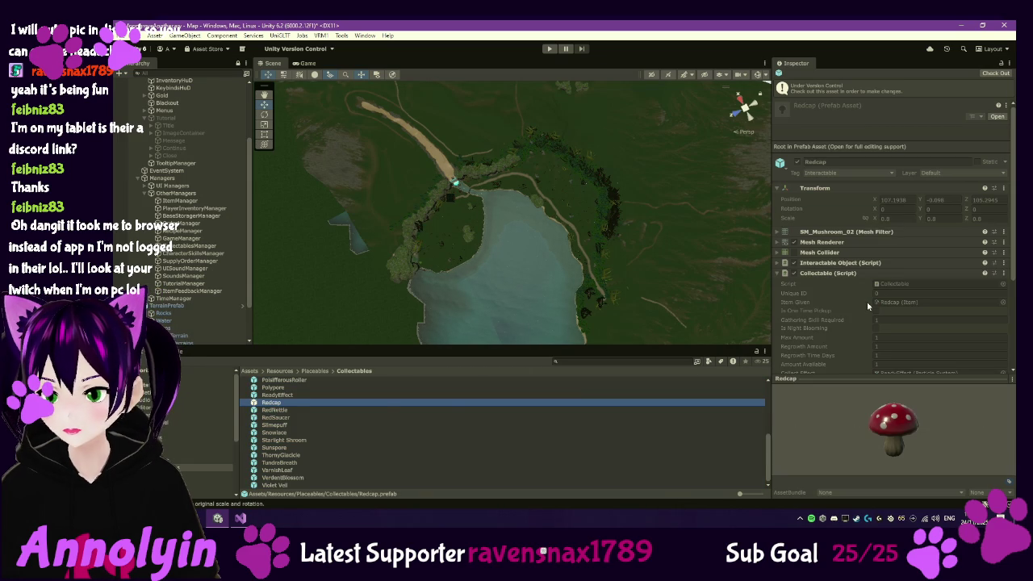
pyautogui.scroll(-1, 864, 299)
pyautogui.scroll(-4, 853, 300)
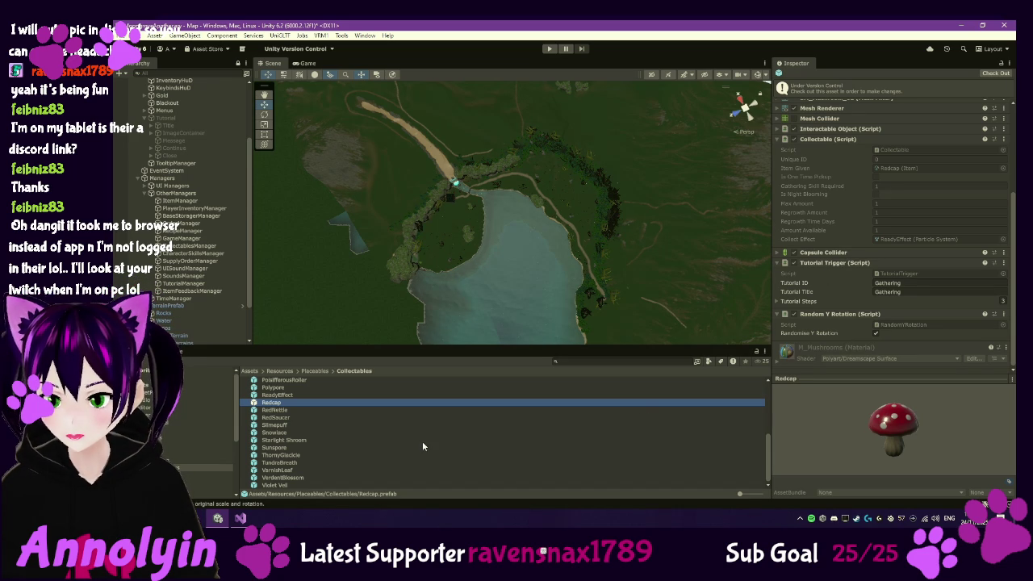
# Expand the Redcap's Gathering tutorial steps and select the ReadyEffect asset
pyautogui.click(775, 301)
pyautogui.click(775, 301)
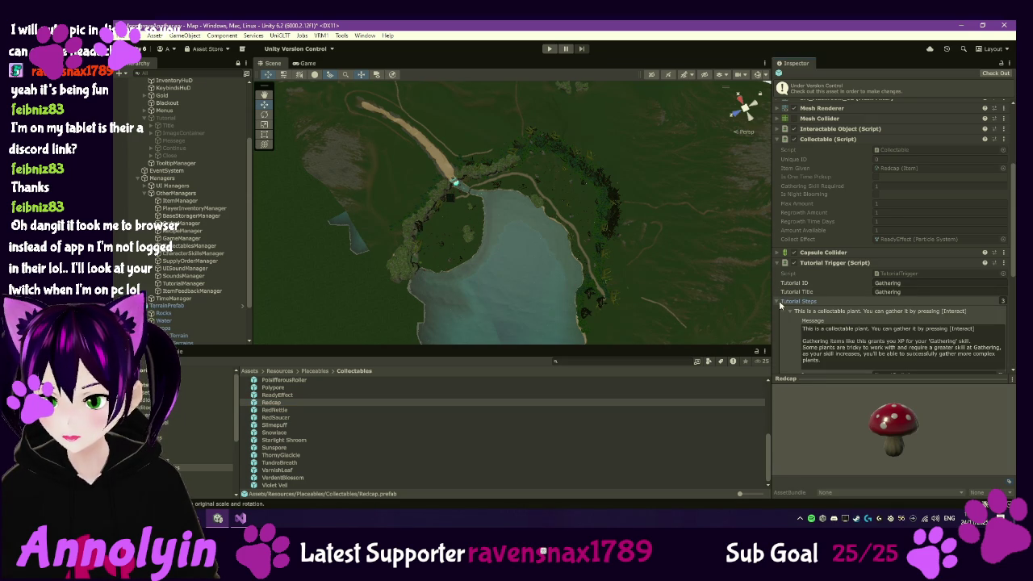
pyautogui.click(287, 394)
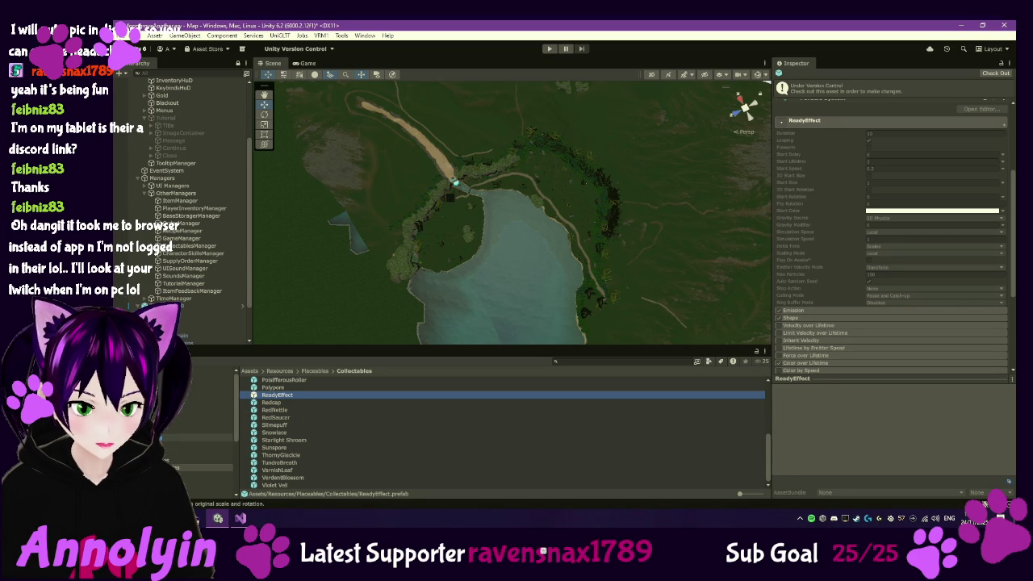
# Inspect the Blue Bells, Brown Mycena, BrushSage, Cinferia and Violet Veil collectable prefabs
pyautogui.scroll(10, 307, 403)
pyautogui.click(278, 381)
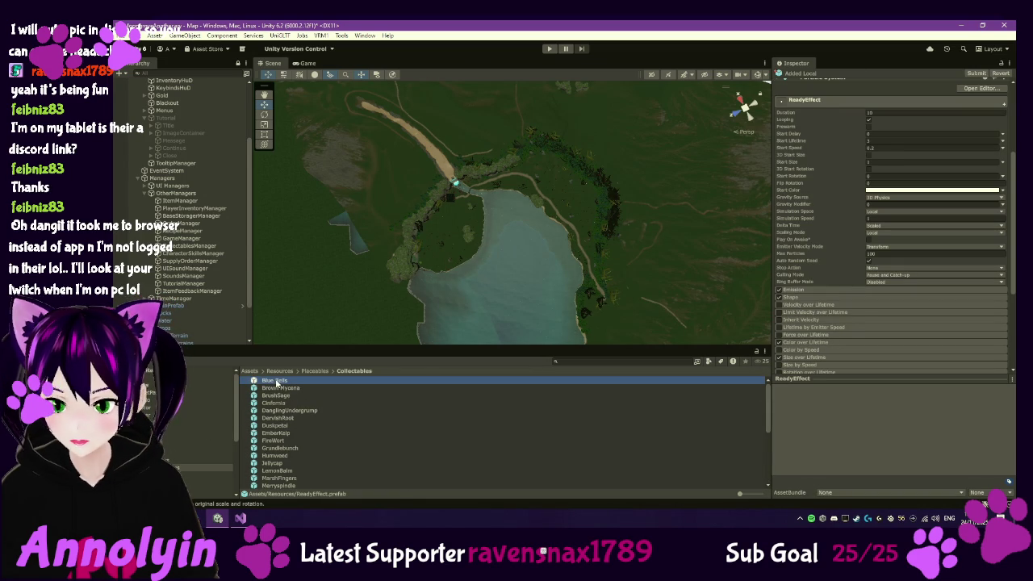
pyautogui.click(281, 388)
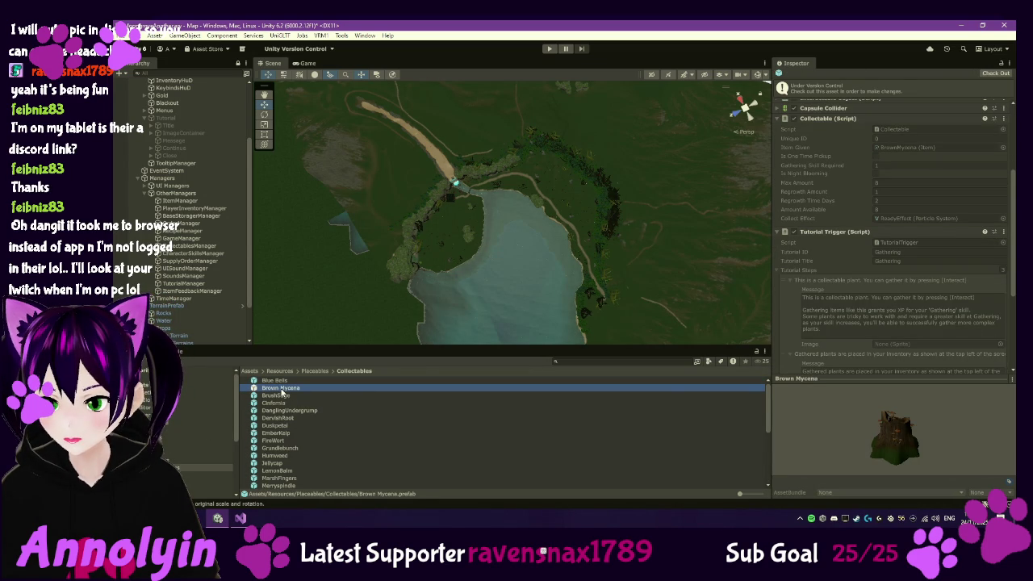
pyautogui.click(276, 395)
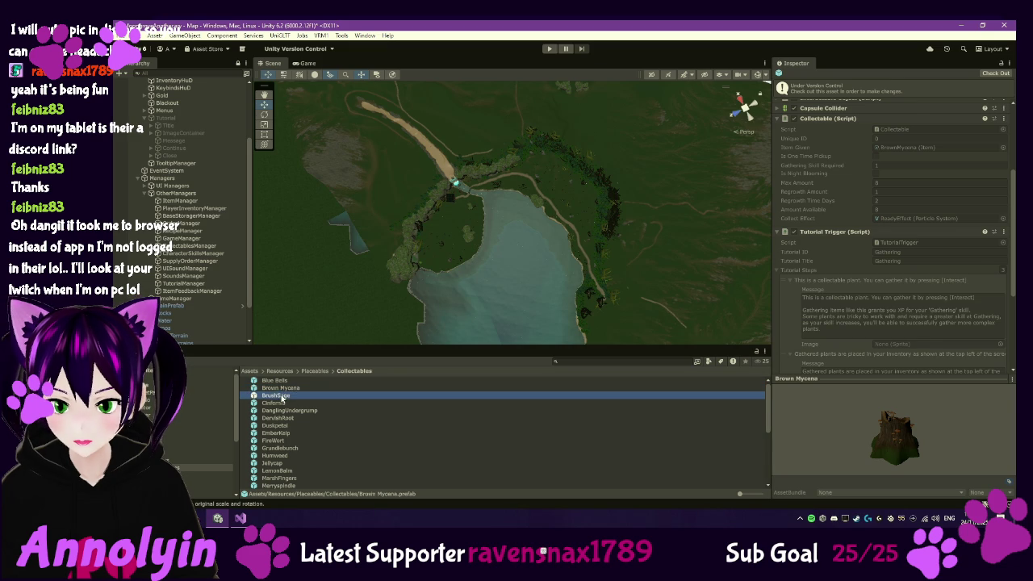
pyautogui.click(280, 404)
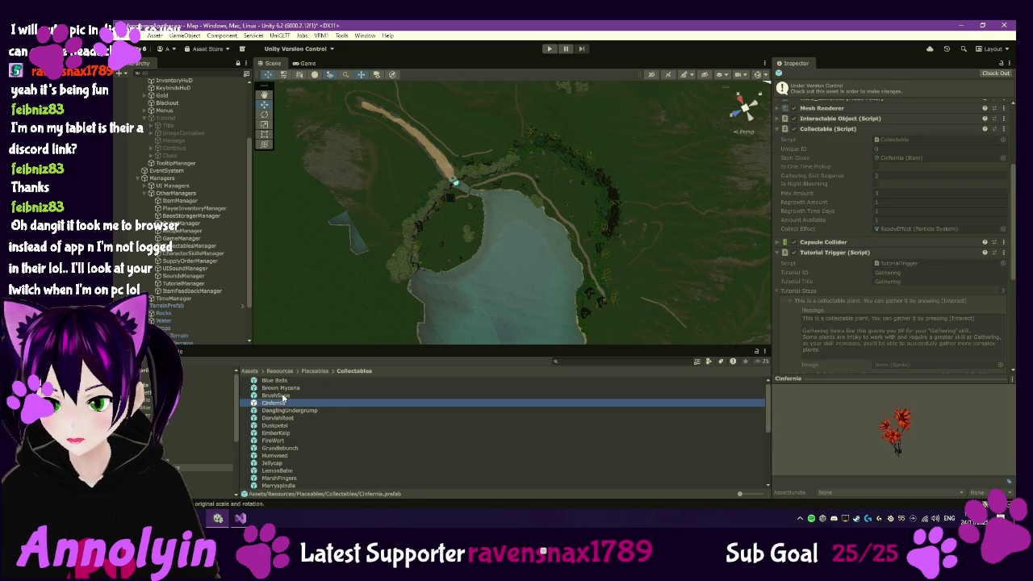
pyautogui.scroll(-5, 331, 409)
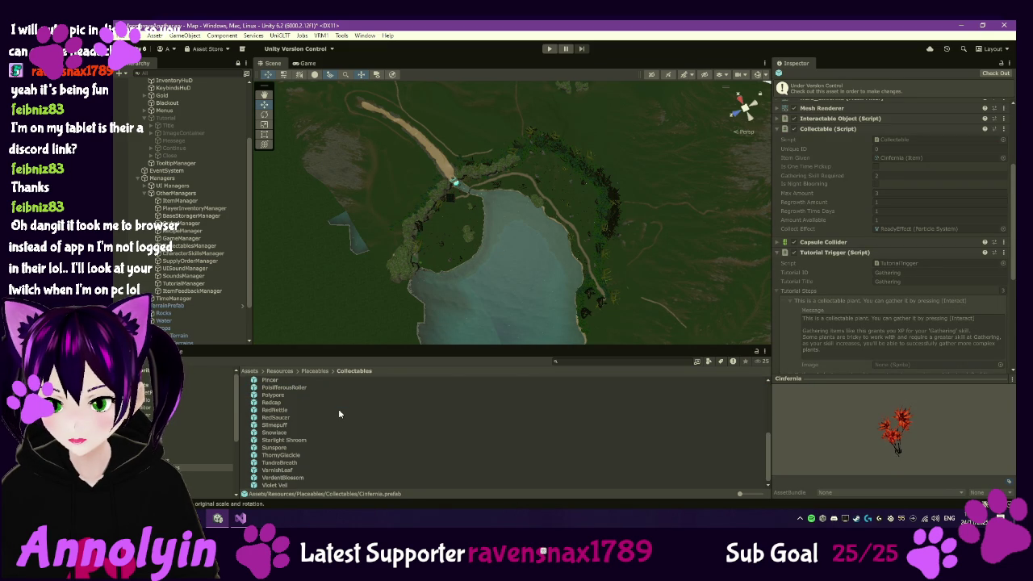
pyautogui.click(276, 484)
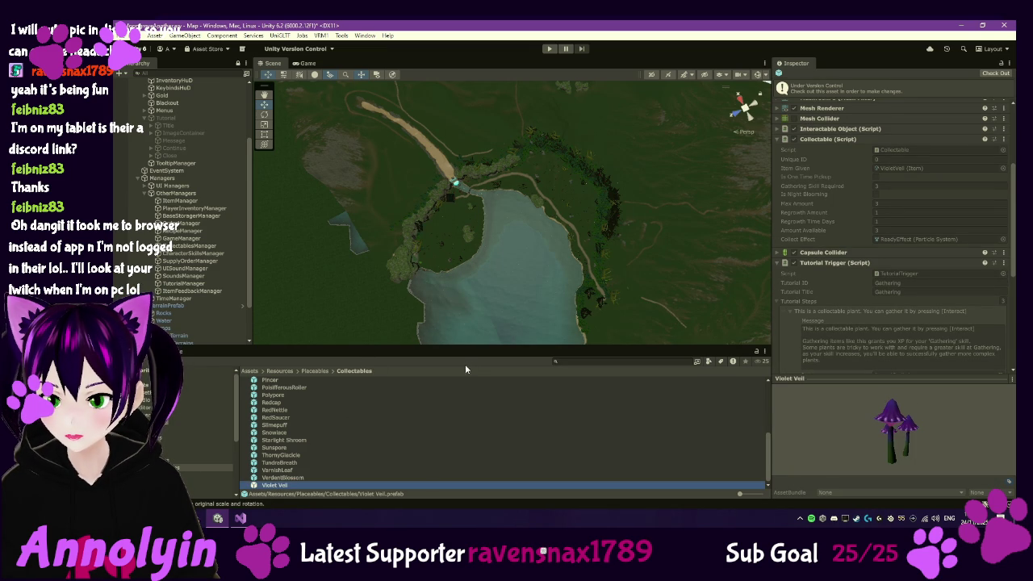
pyautogui.moveTo(453, 347); pyautogui.dragTo(452, 250)
# Select all 33 collectable prefabs and check them out for editing
pyautogui.scroll(-3, 856, 238)
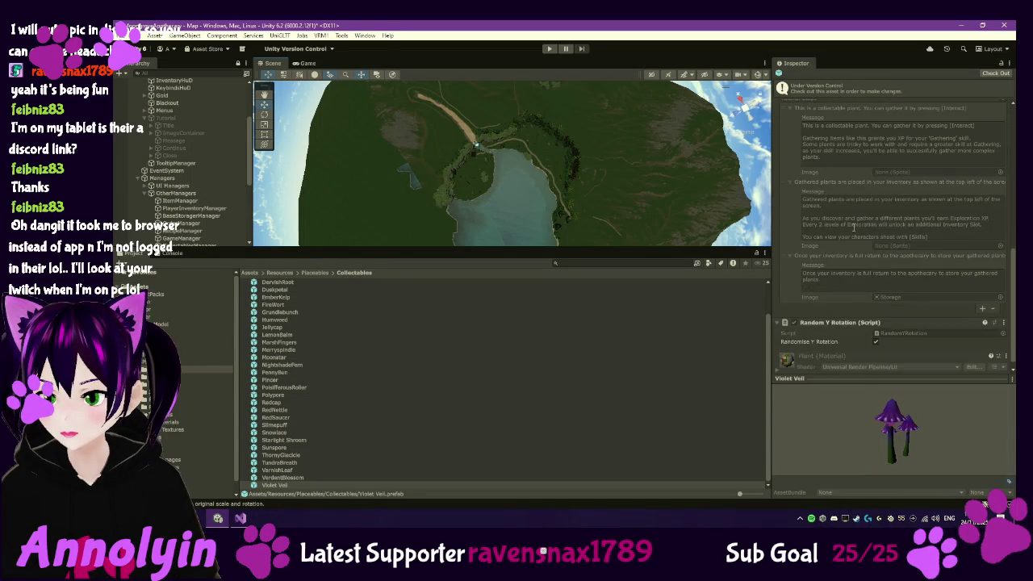
pyautogui.scroll(2, 313, 351)
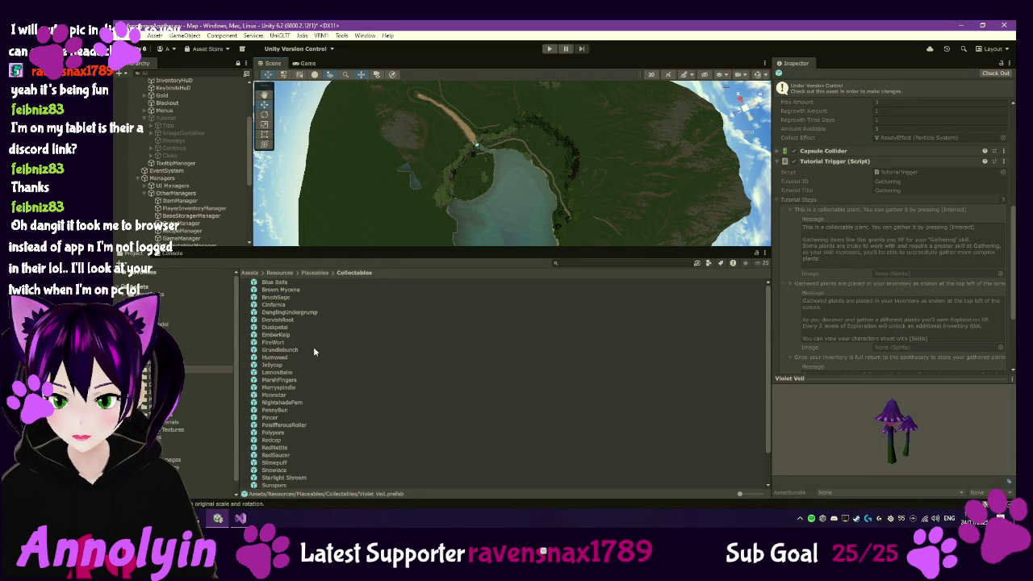
pyautogui.hotkey('ctrl', 'a')
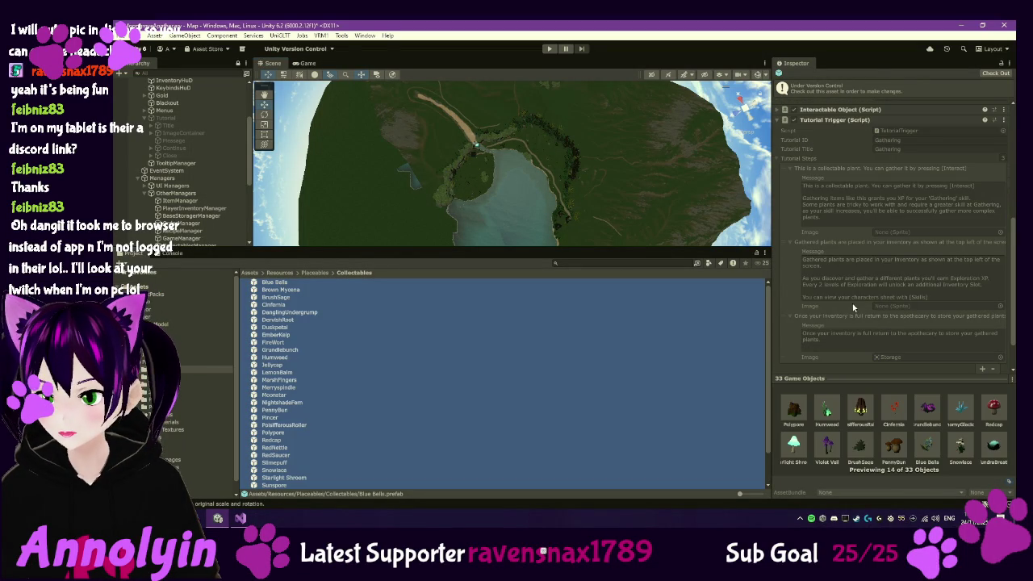
pyautogui.scroll(1, 856, 277)
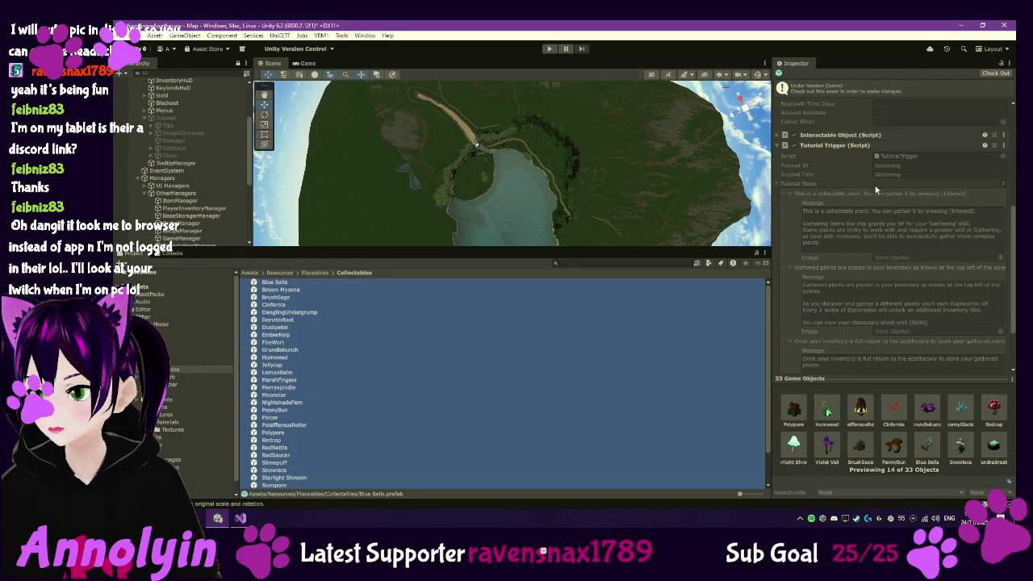
pyautogui.click(996, 74)
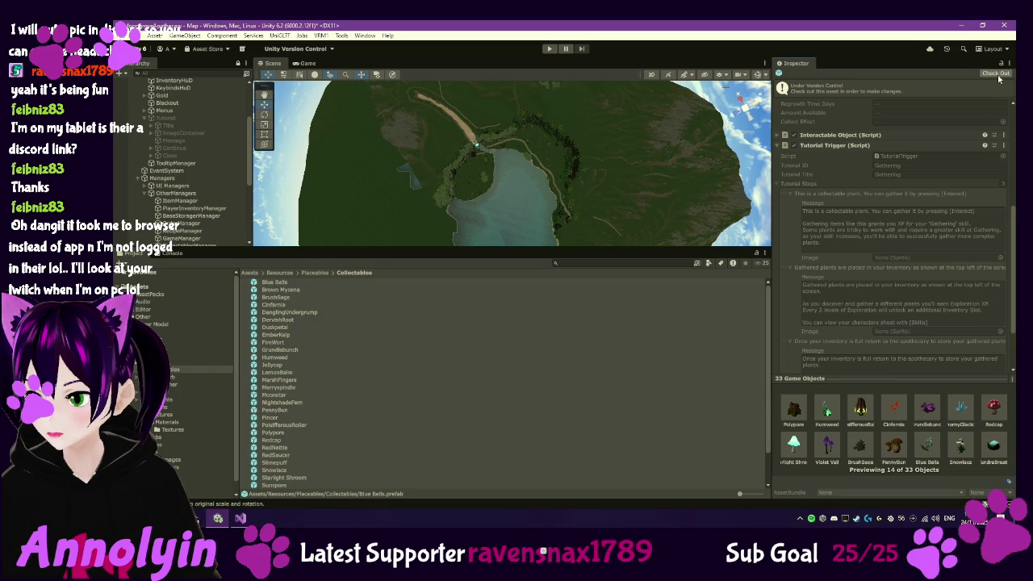
pyautogui.scroll(5, 953, 135)
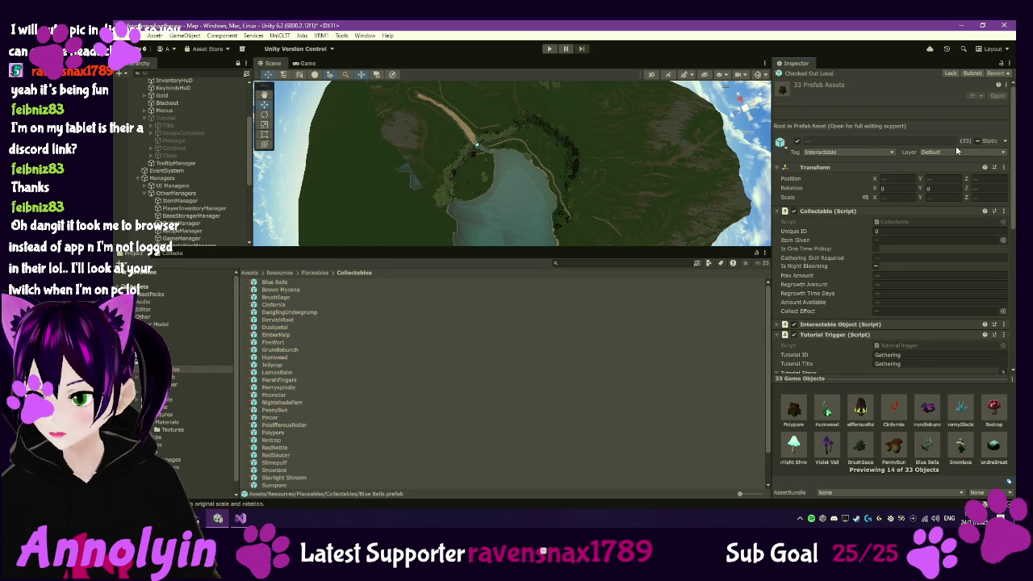
# Fold away Collectable, Transform and Random Y Rotation, then click into the third step's message
pyautogui.click(778, 211)
pyautogui.click(777, 166)
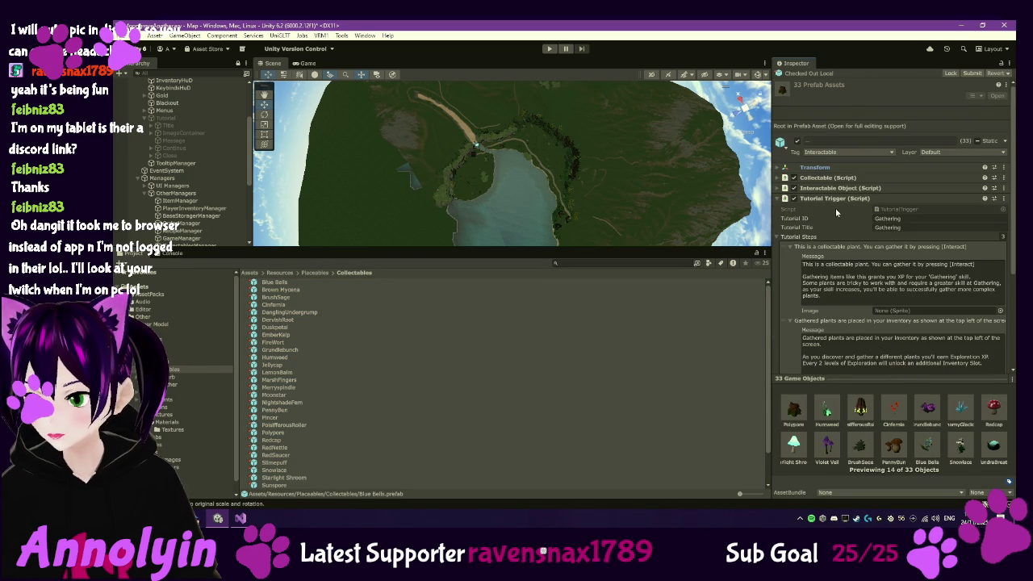
pyautogui.scroll(-2, 839, 213)
pyautogui.scroll(-3, 851, 227)
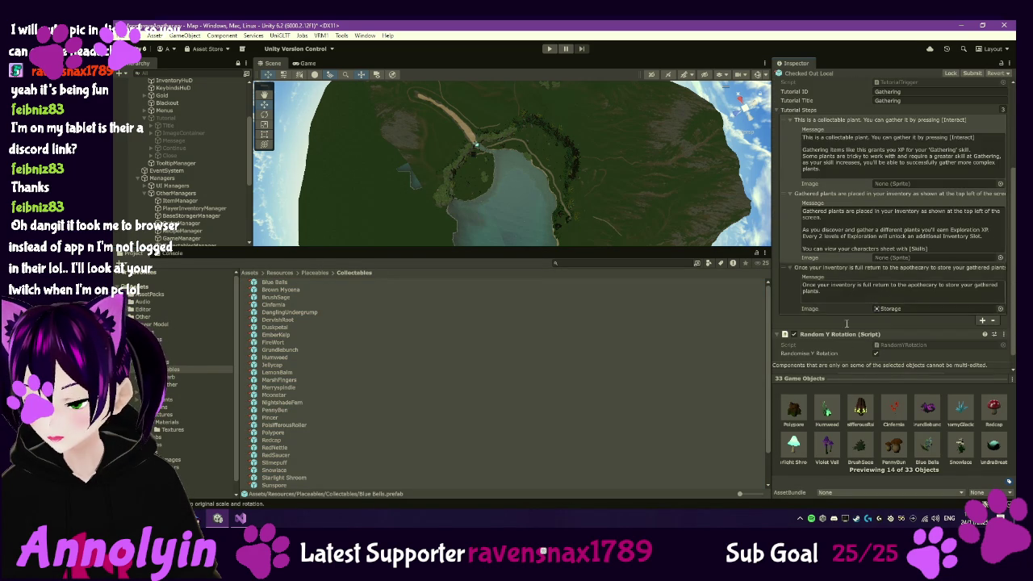
pyautogui.click(777, 335)
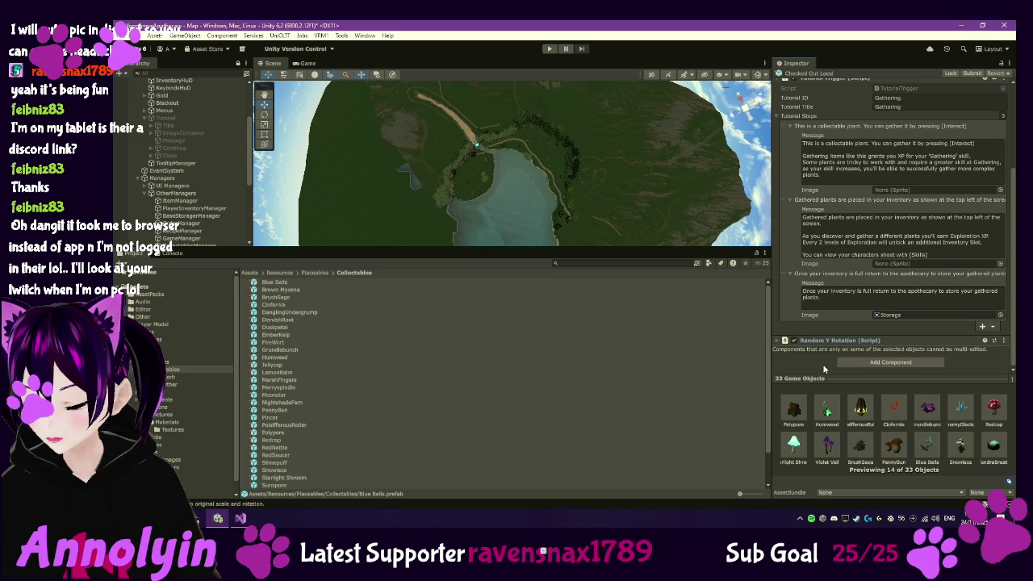
pyautogui.scroll(1, 826, 377)
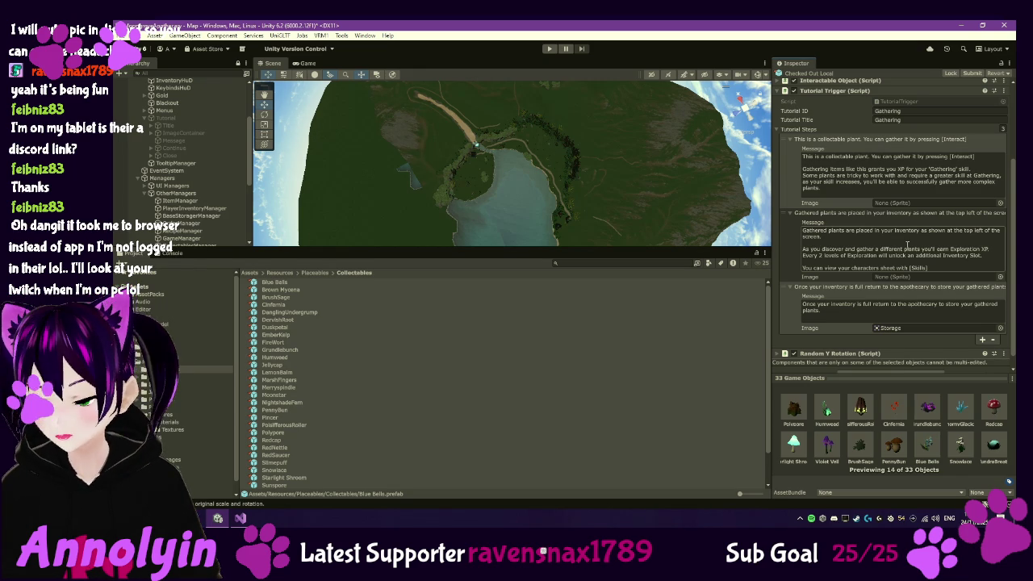
pyautogui.click(814, 307)
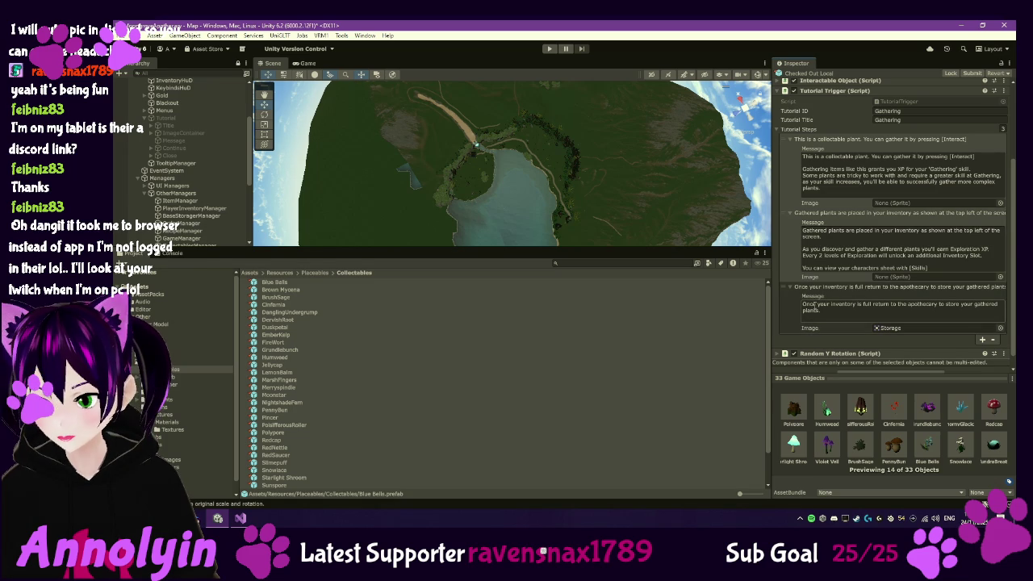
# Insert a blank first line at the start of the third tutorial step's message
pyautogui.hotkey('ctrl', 'a')
pyautogui.click(818, 304)
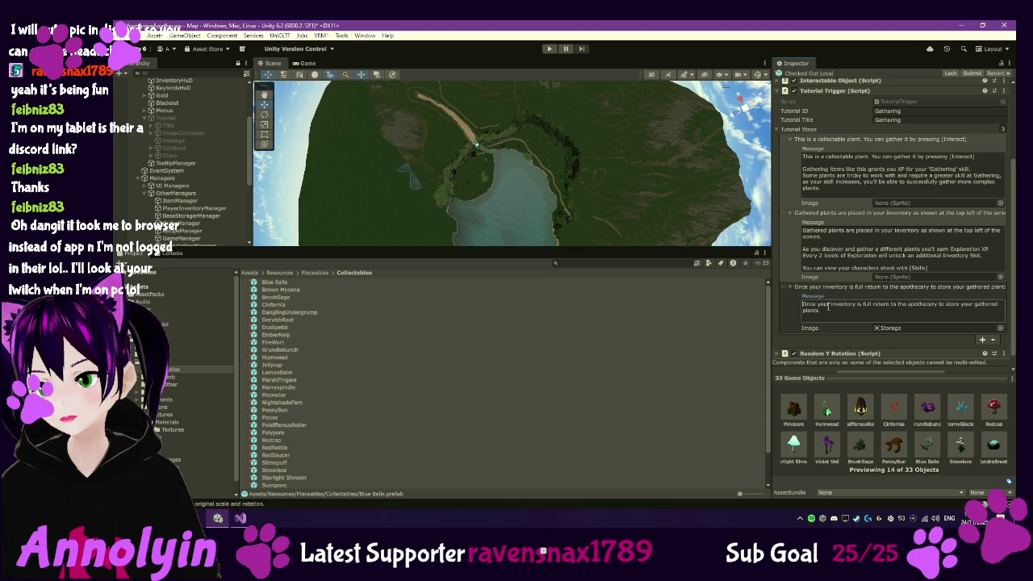
pyautogui.press('Return')
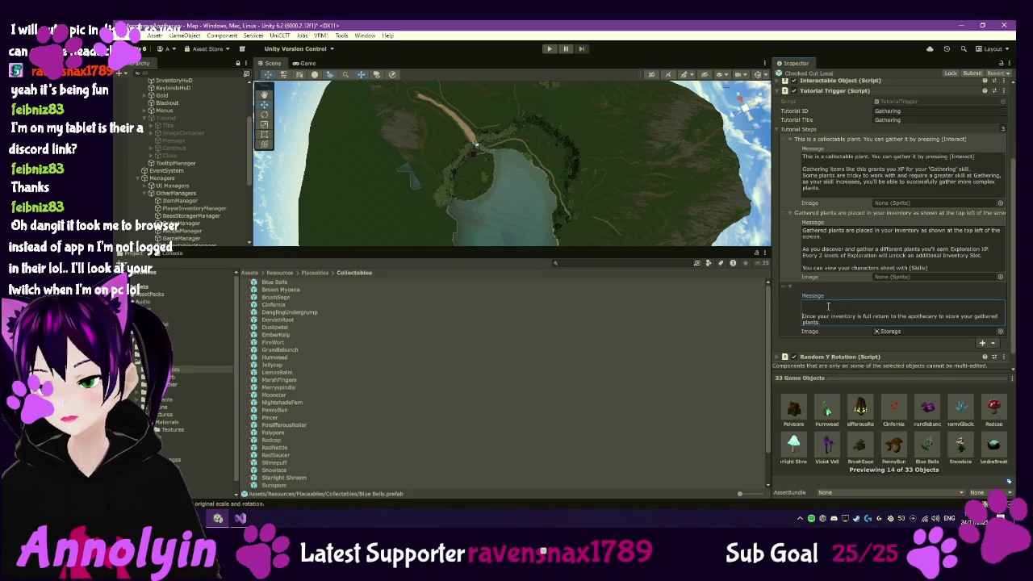
# Begin the third message with 'When you have time to kill, explore the grove to see what new plants you can discover'
pyautogui.write('When')
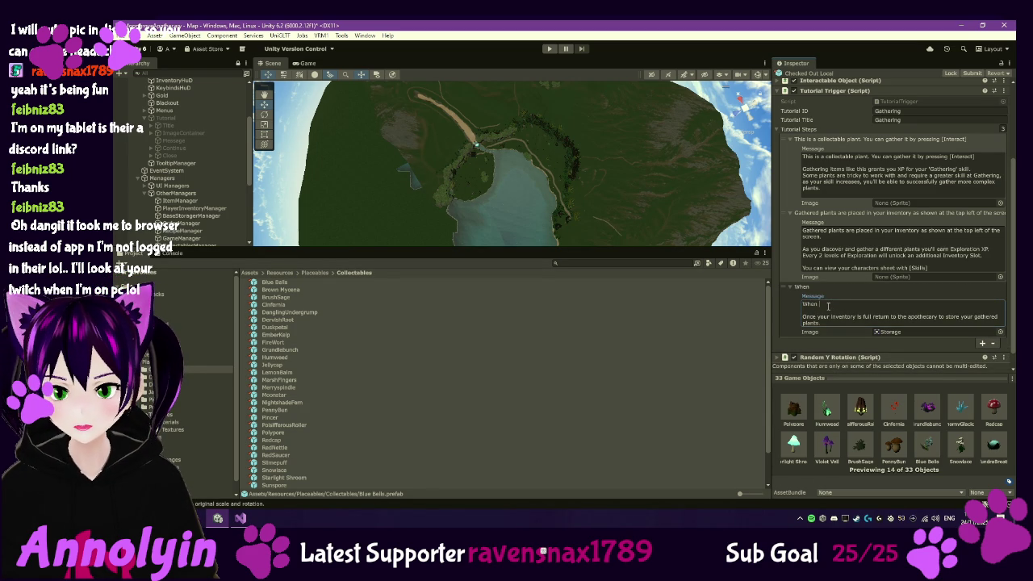
pyautogui.write(' you have')
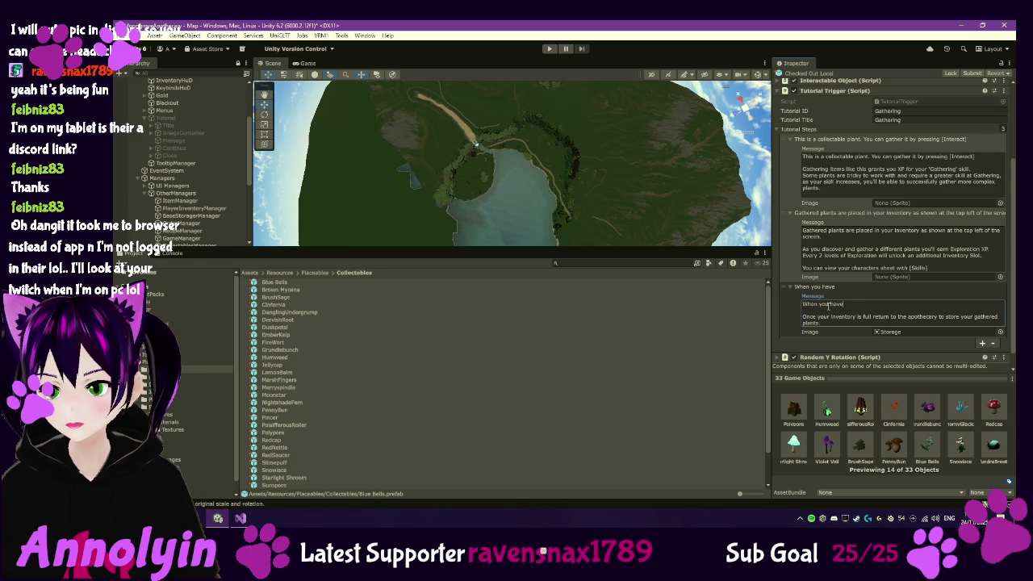
pyautogui.write(' time to')
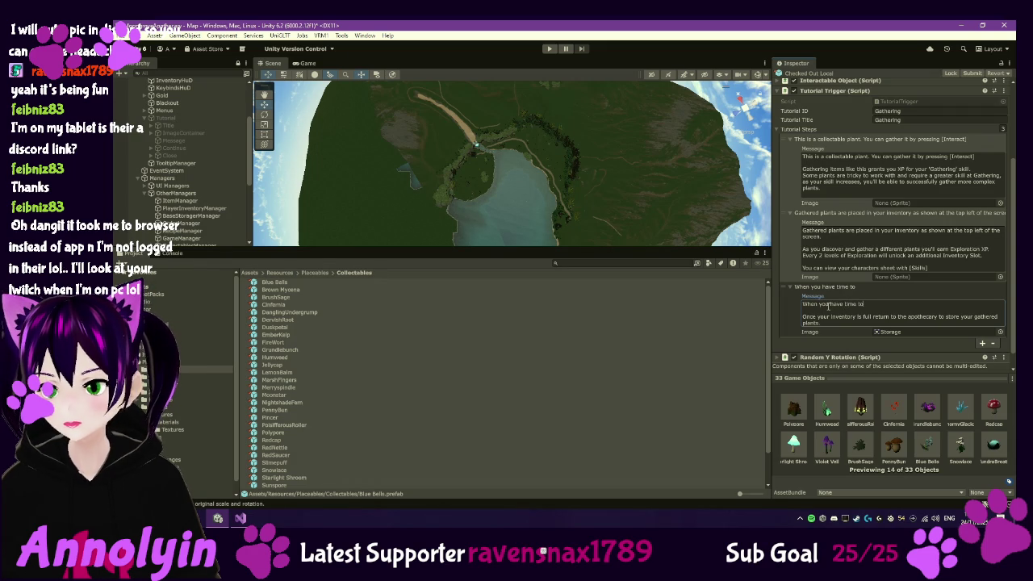
pyautogui.write(' kill')
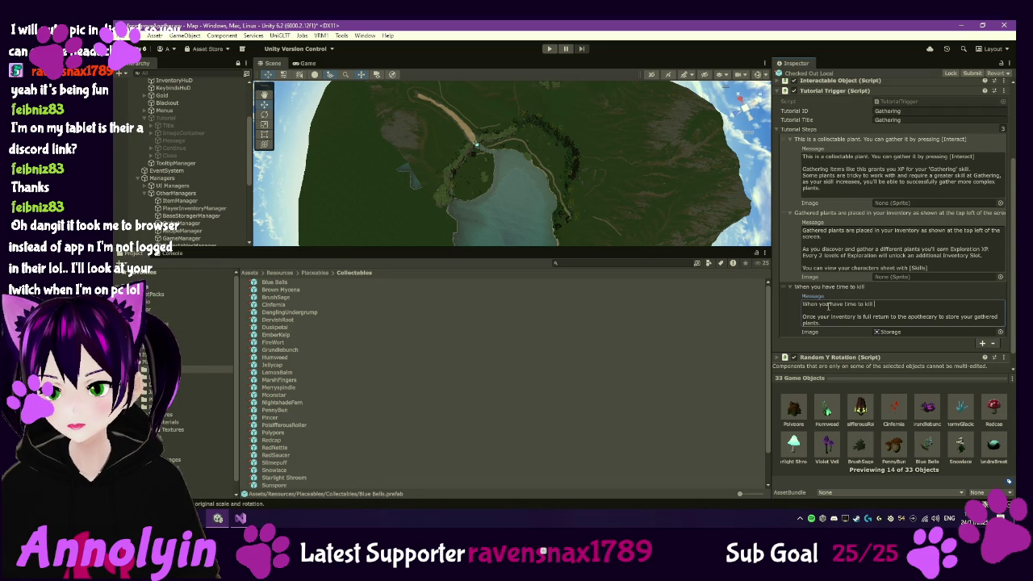
pyautogui.write(' remember to')
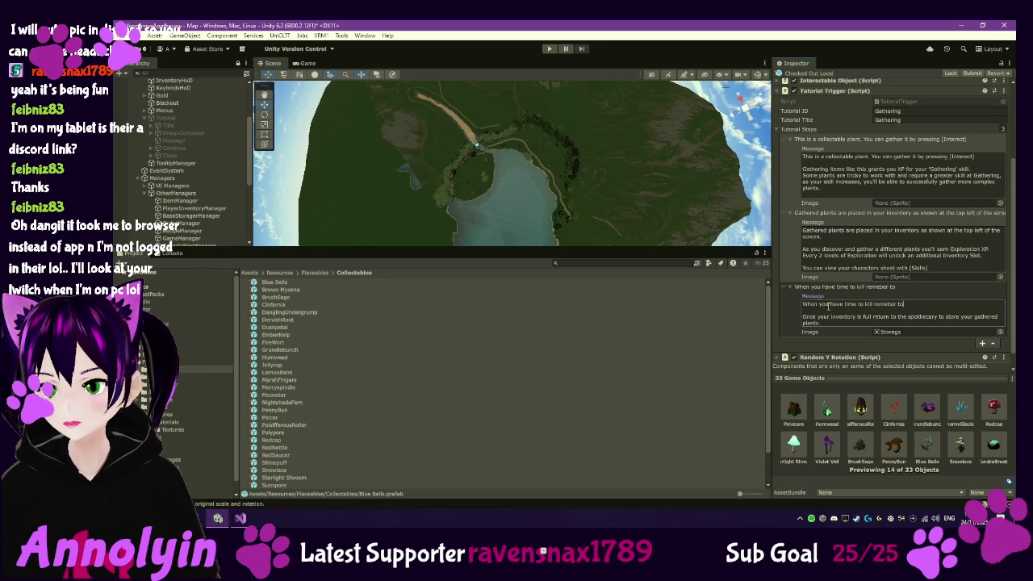
pyautogui.write(' explore t')
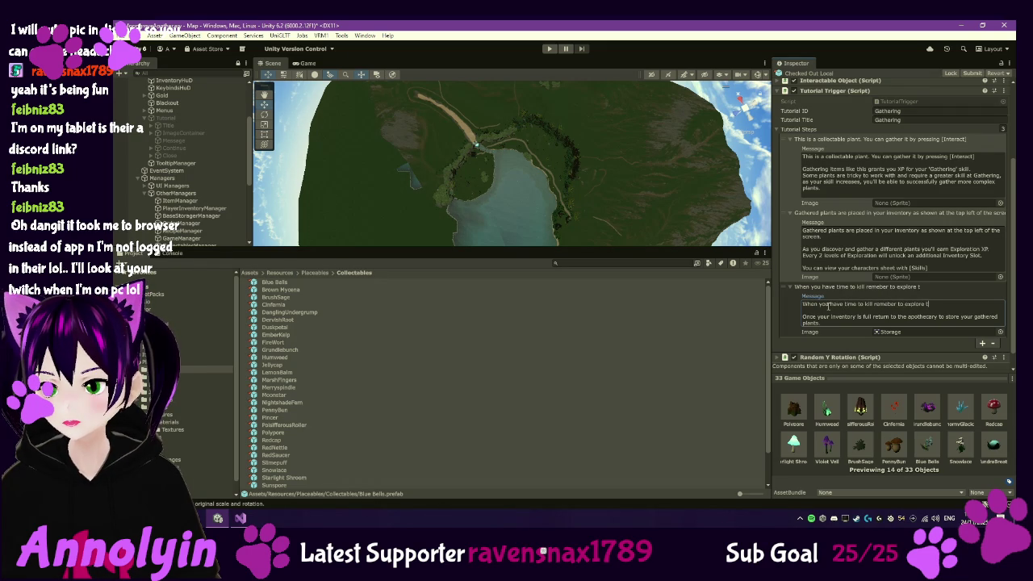
pyautogui.write('he grve')
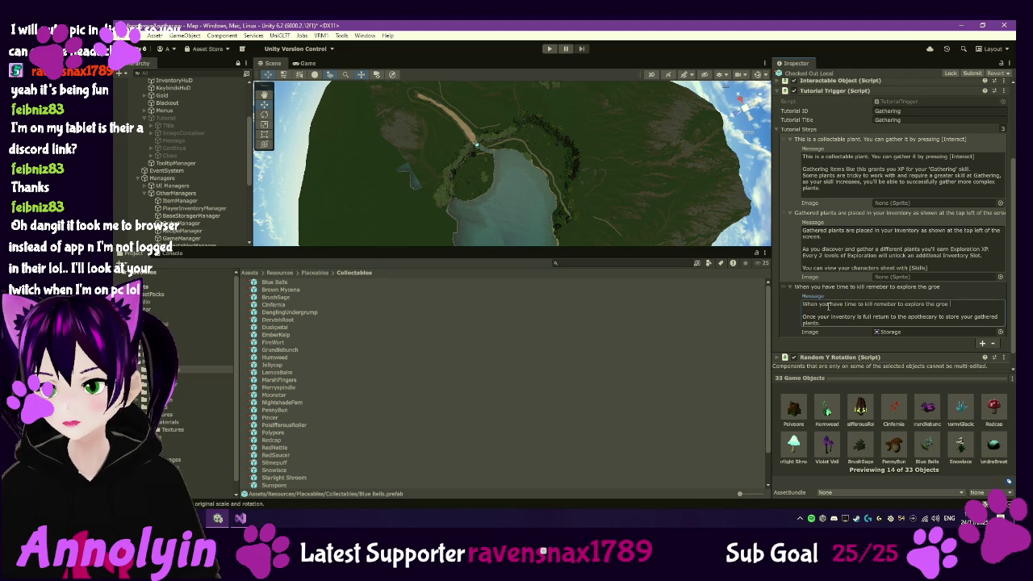
pyautogui.press('BackSpace')
pyautogui.press('BackSpace')
pyautogui.write('ove ')
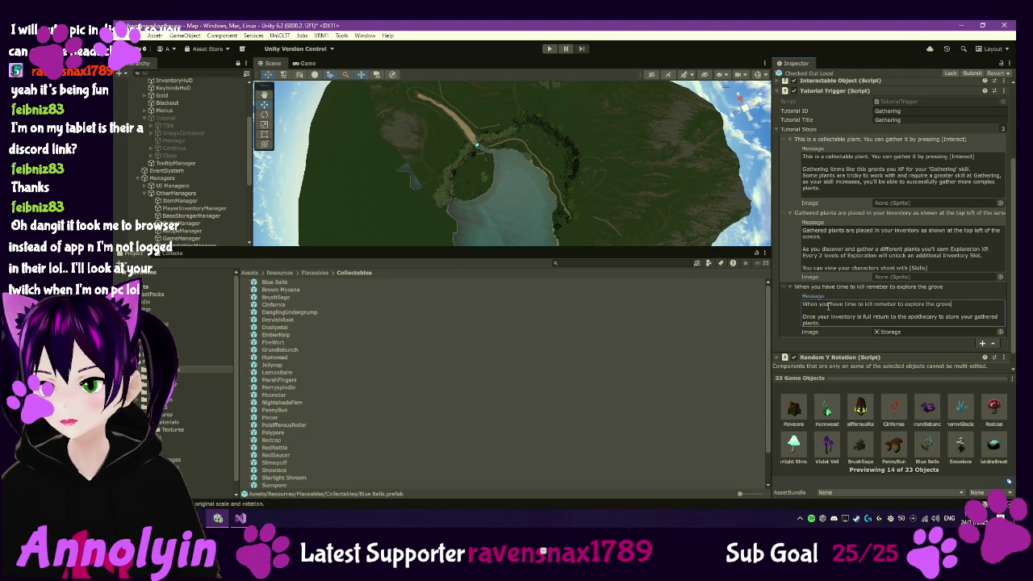
pyautogui.write('to ')
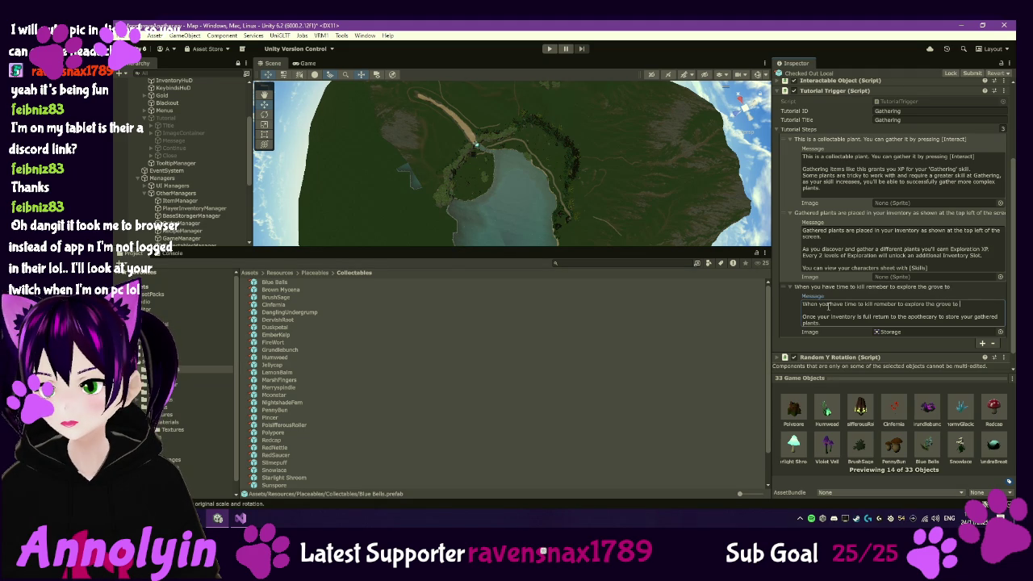
pyautogui.write('see')
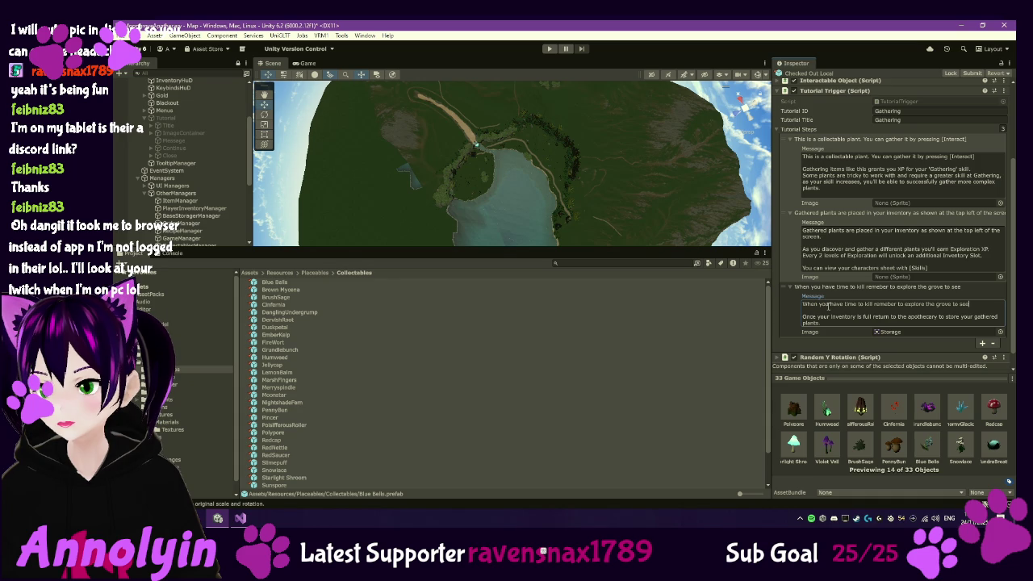
pyautogui.press('BackSpace')
pyautogui.press('BackSpace')
pyautogui.press('BackSpace')
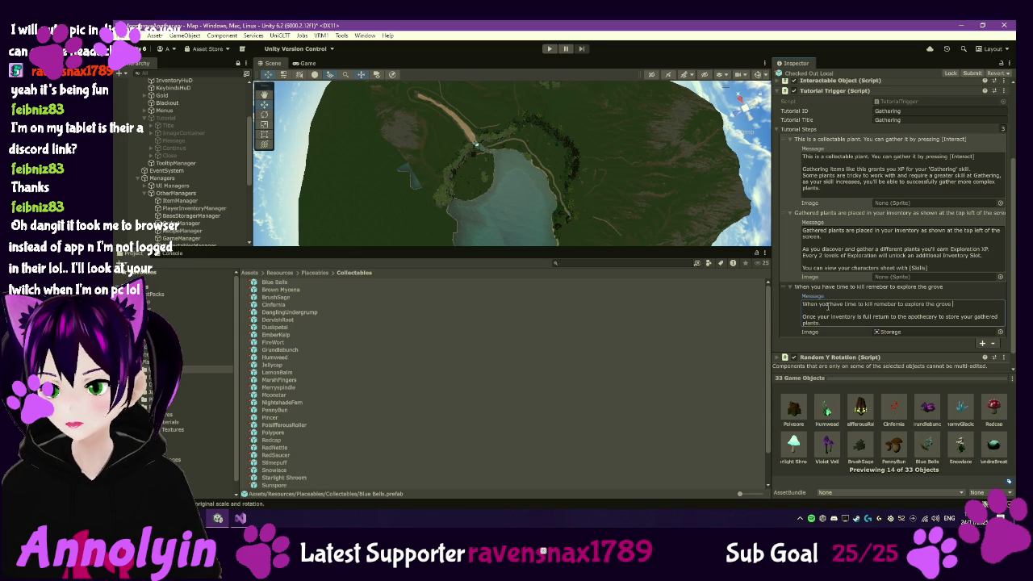
pyautogui.write('to see what new')
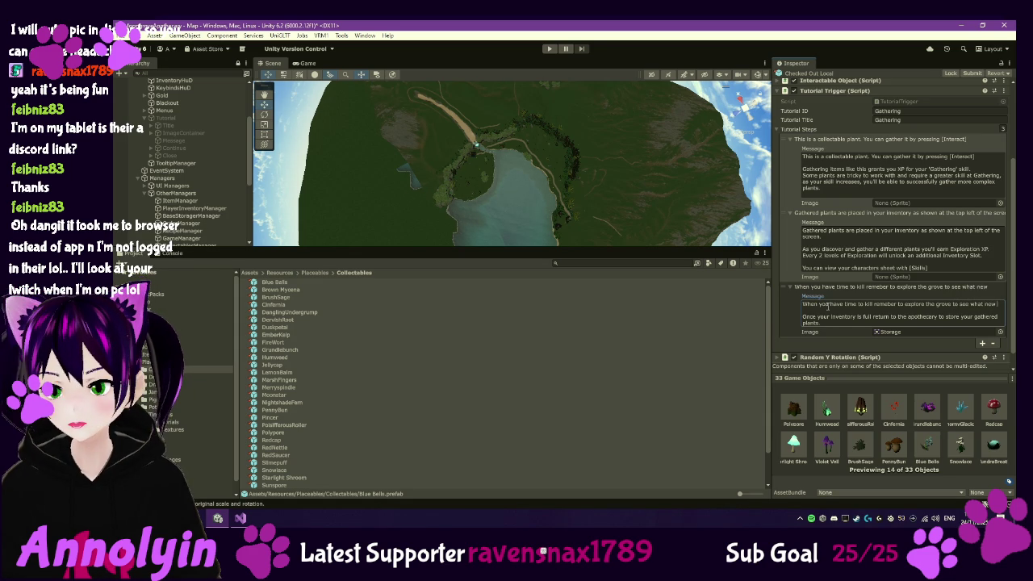
pyautogui.write(' plac')
pyautogui.write('nts')
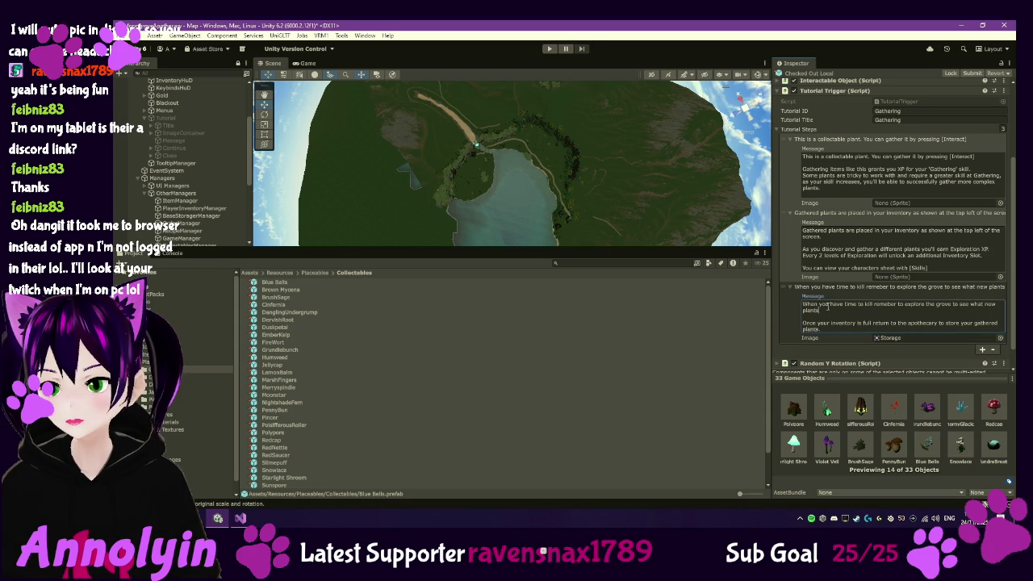
pyautogui.write(' you can ')
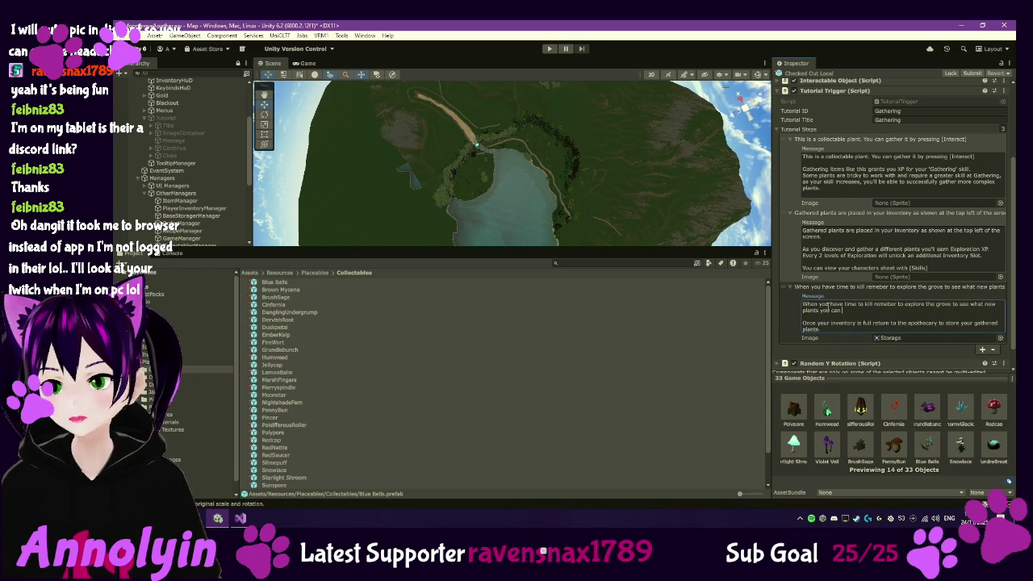
pyautogui.write('dver')
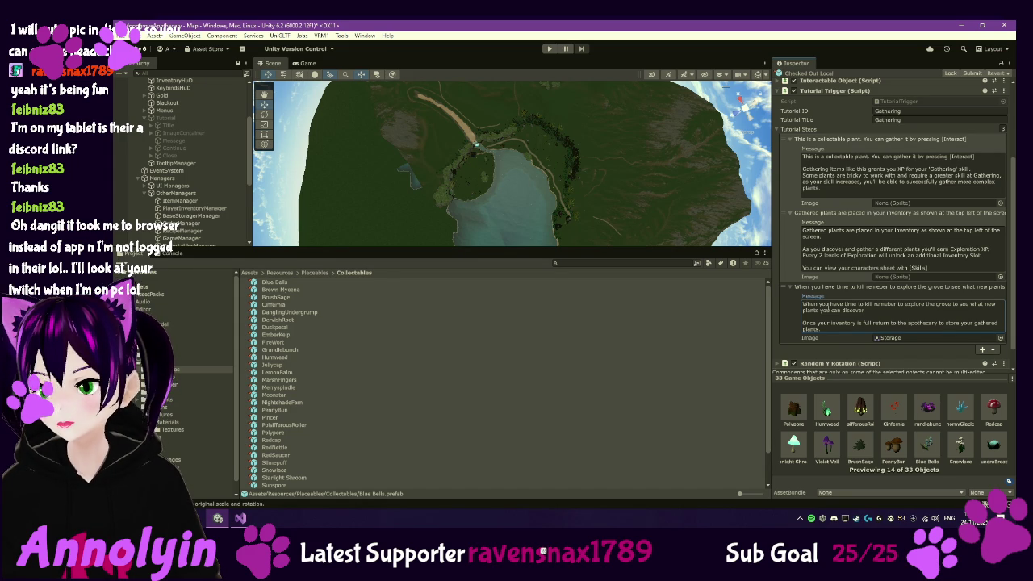
# Delete 'remember to' and add ', remember to revisit plants as your skills improve'
pyautogui.hotkey('ctrl', 'shift', 'Right')
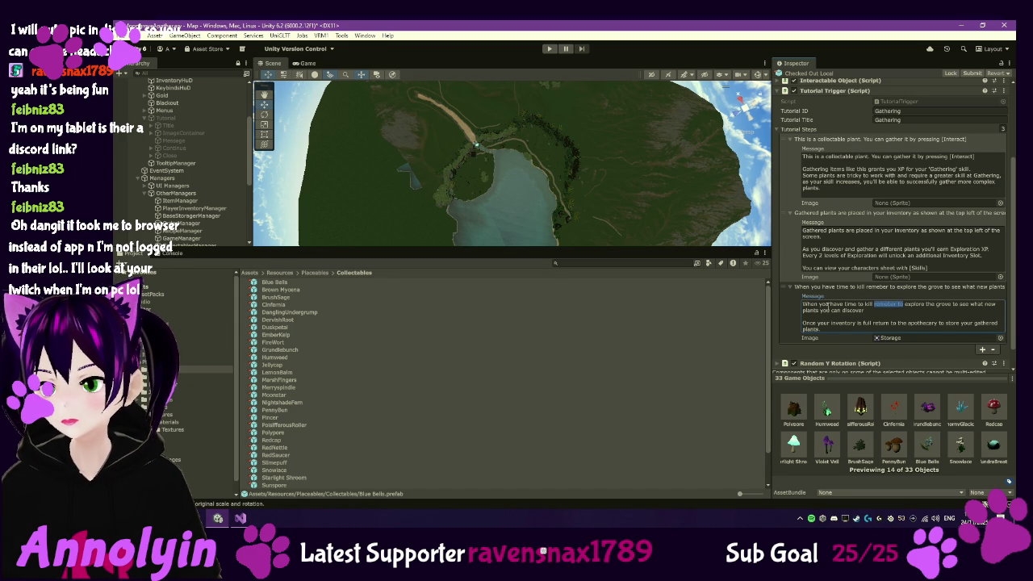
pyautogui.press('Delete')
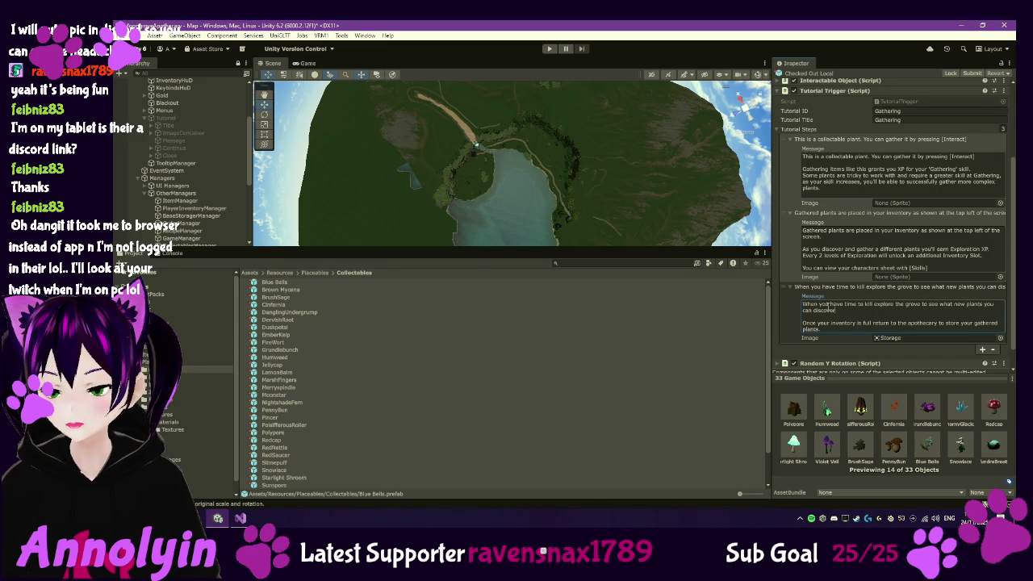
pyautogui.write('., ')
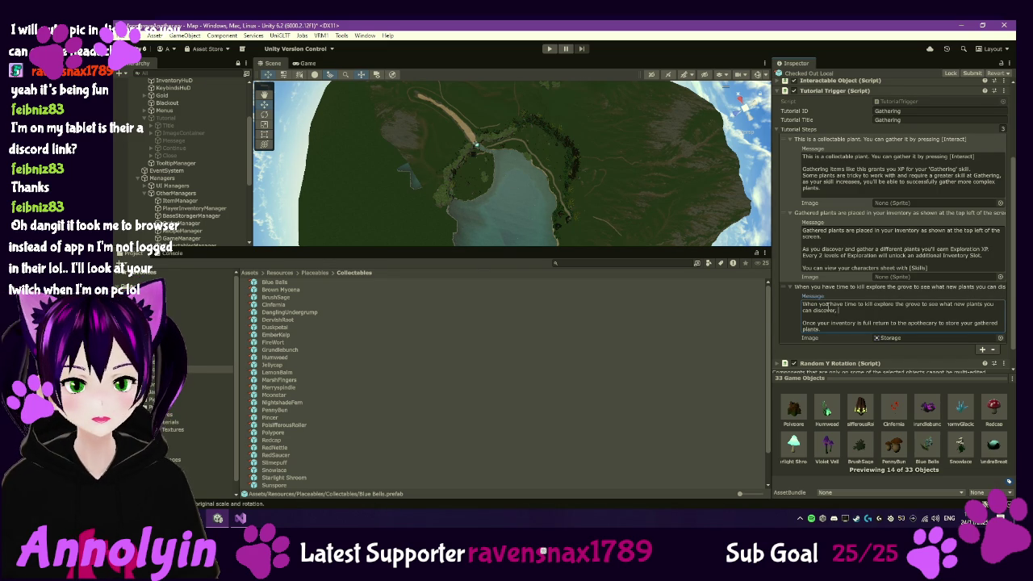
pyautogui.write('reme')
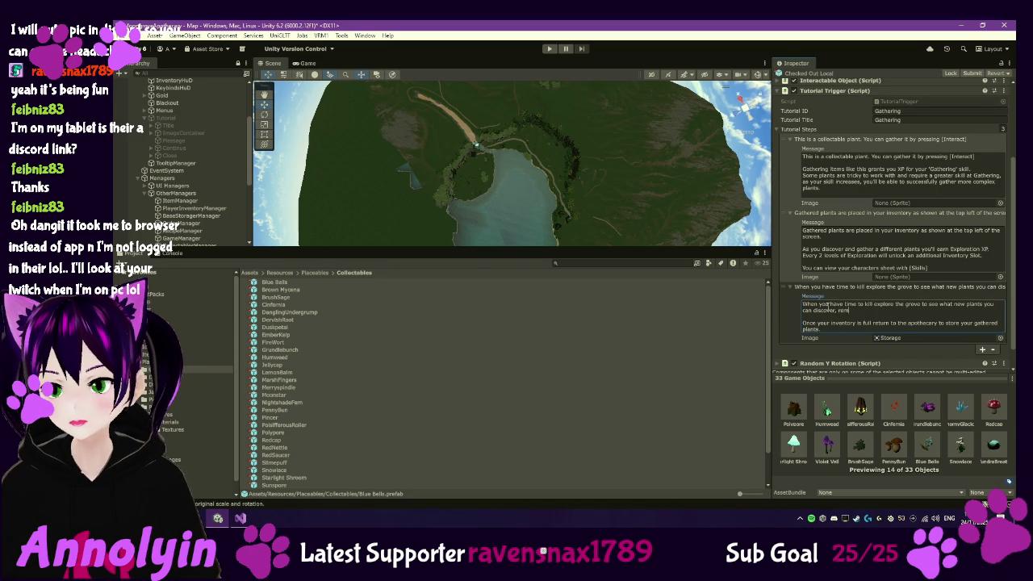
pyautogui.write('mber to revisit pla')
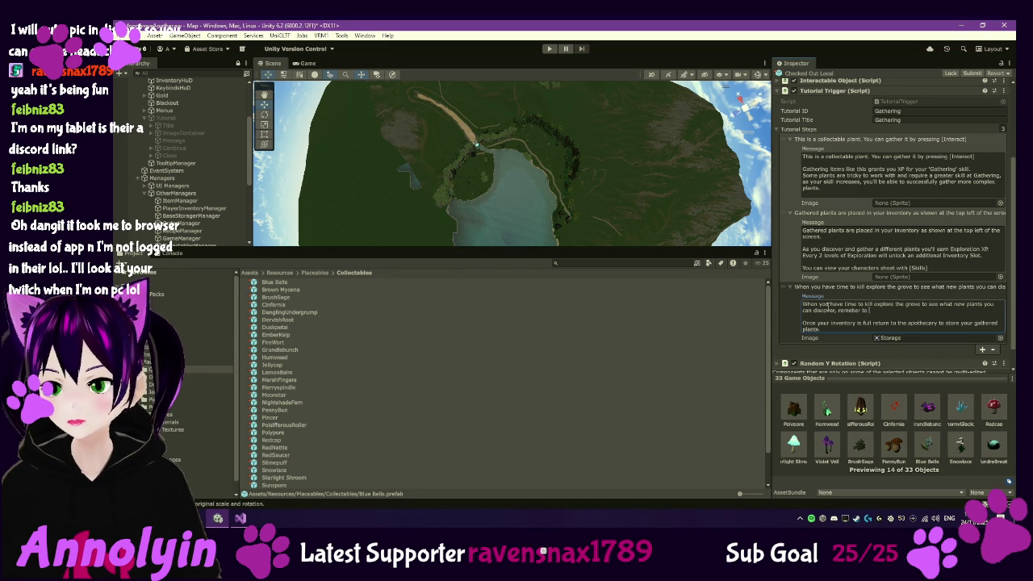
pyautogui.write('nts as your')
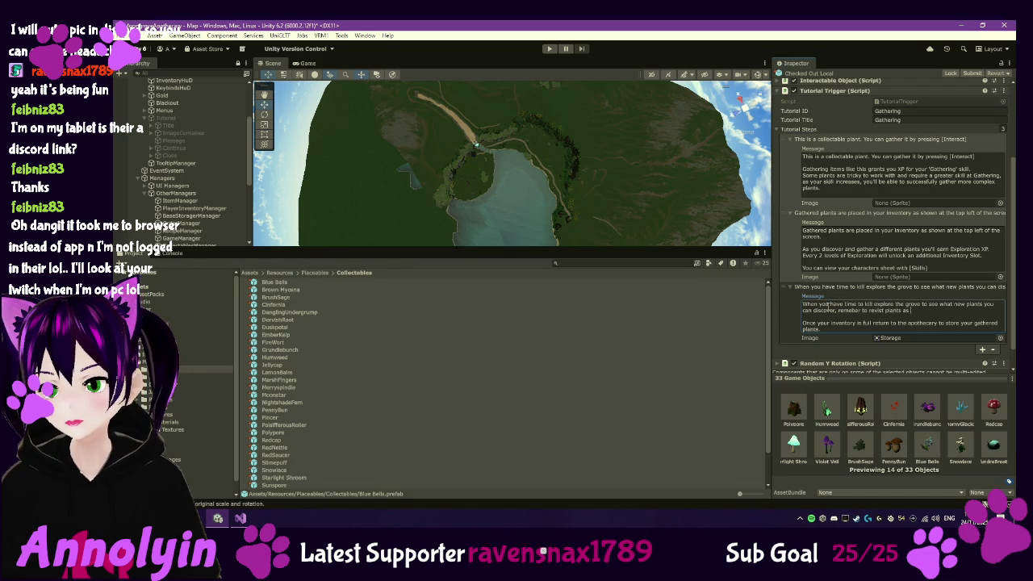
pyautogui.write(' skills i')
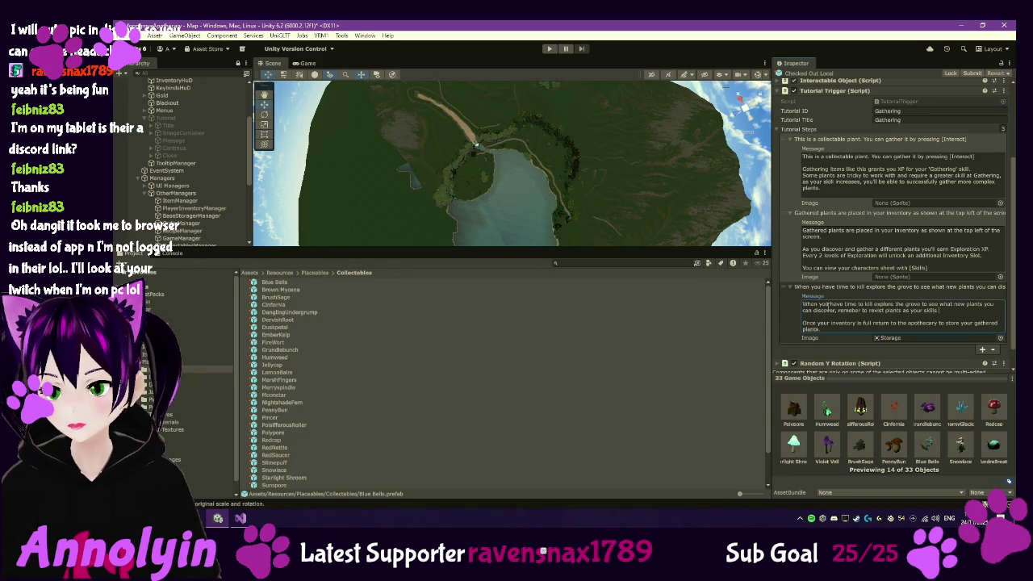
pyautogui.press('BackSpace')
pyautogui.press('BackSpace')
pyautogui.write('improve')
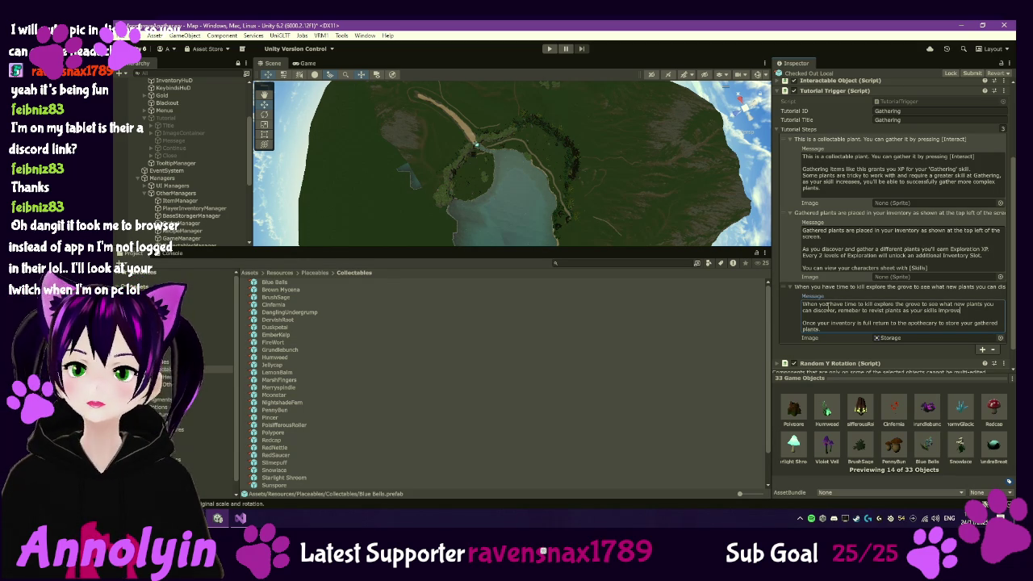
pyautogui.scroll(-1, 930, 240)
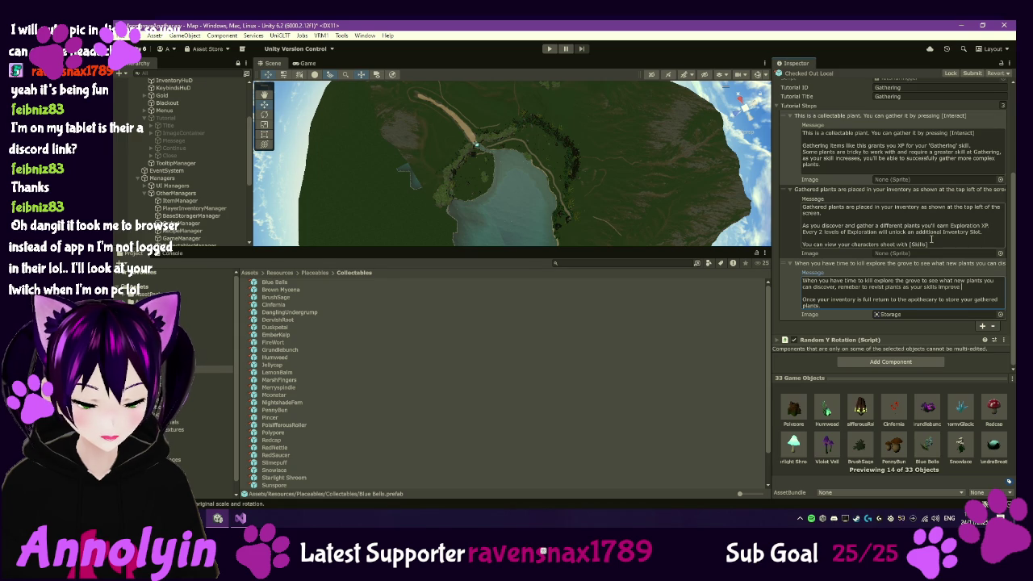
# Append 'as you may be able to gather plants that you couldn't before' to the third message
pyautogui.write(' as')
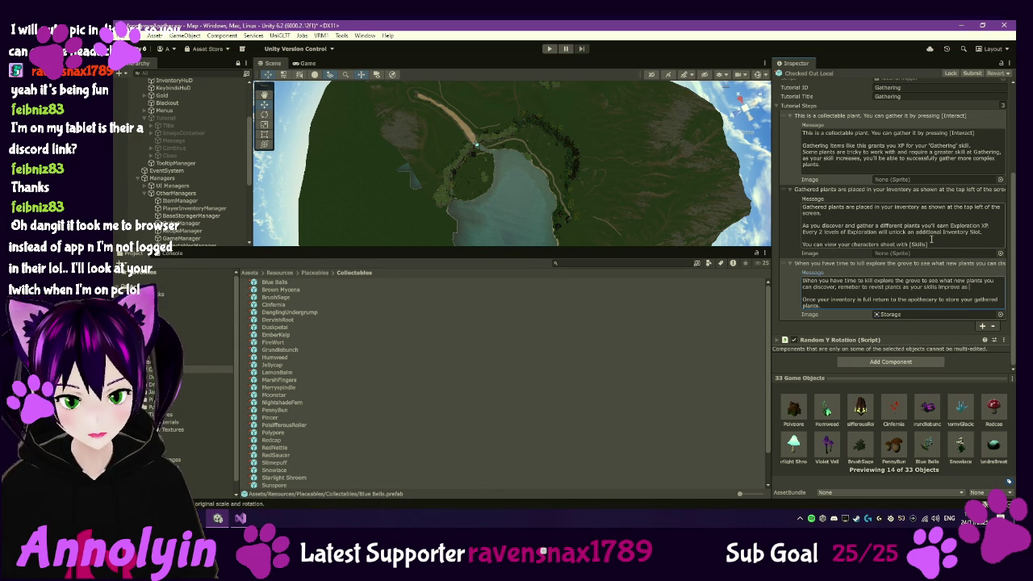
pyautogui.write('you may f')
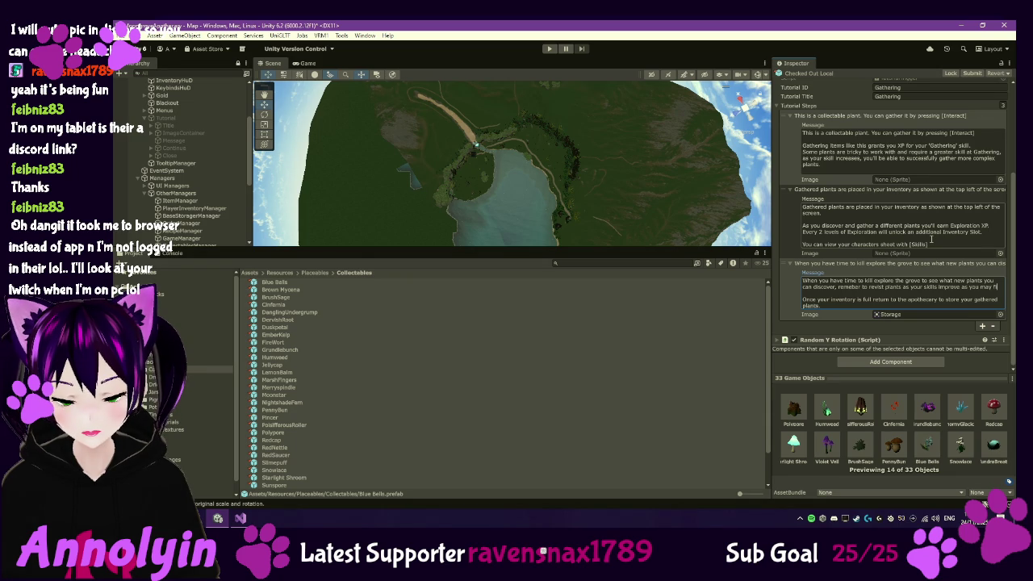
pyautogui.write('ind')
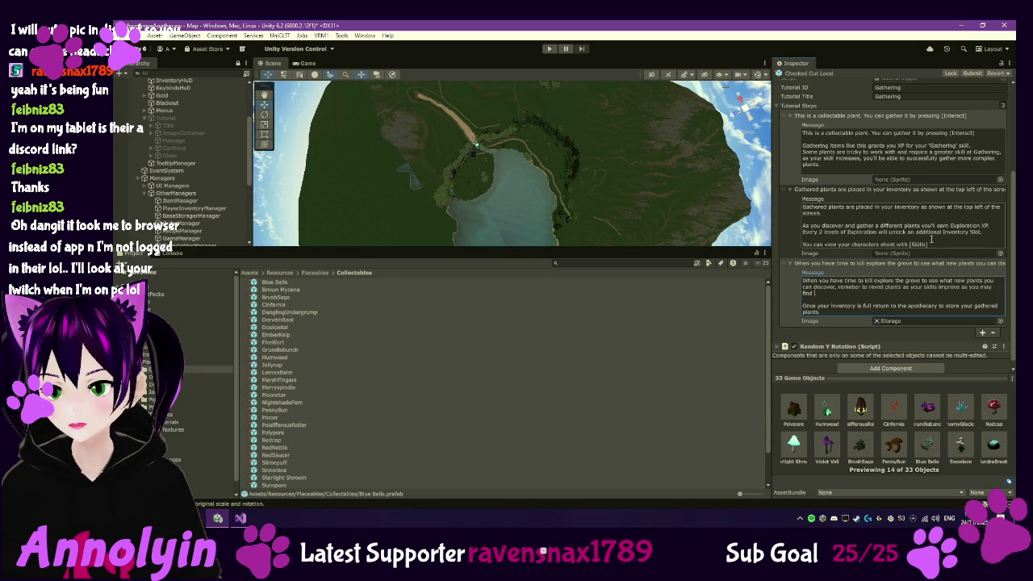
pyautogui.press('BackSpace')
pyautogui.press('BackSpace')
pyautogui.press('BackSpace')
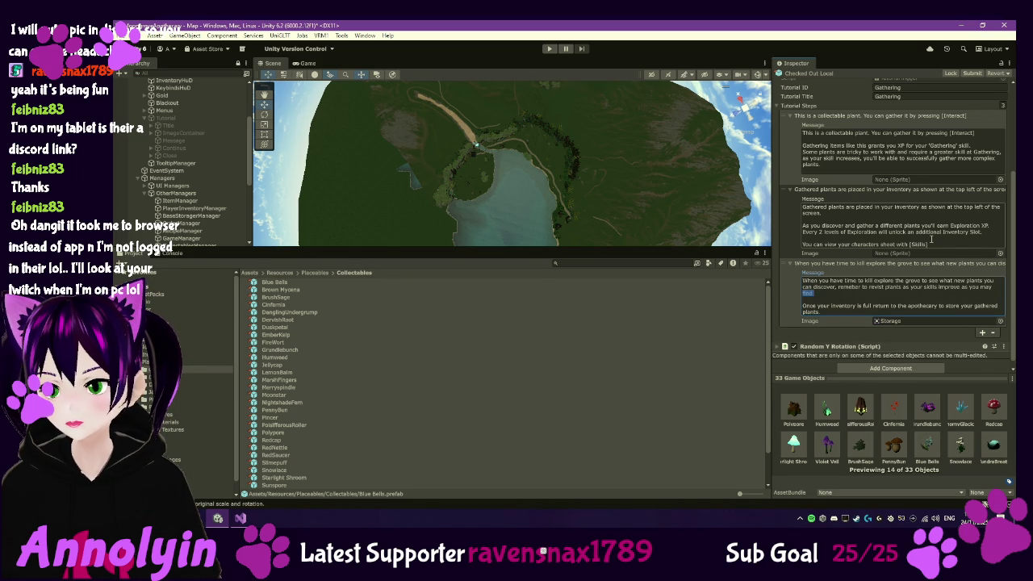
pyautogui.write('be able t')
pyautogui.press('BackSpace')
pyautogui.press('BackSpace')
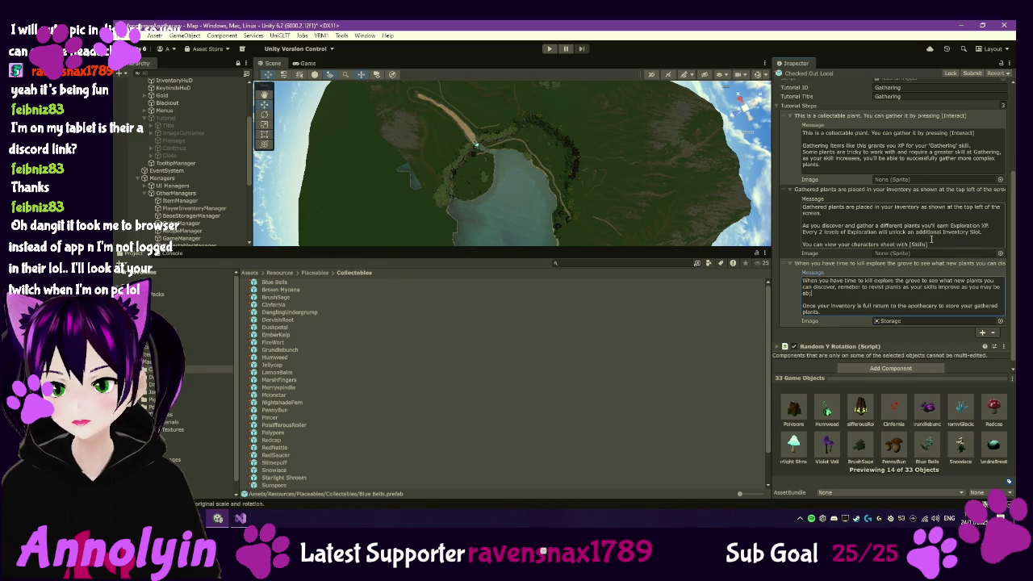
pyautogui.write('to gather play')
pyautogui.press('BackSpace')
pyautogui.write('nts that you')
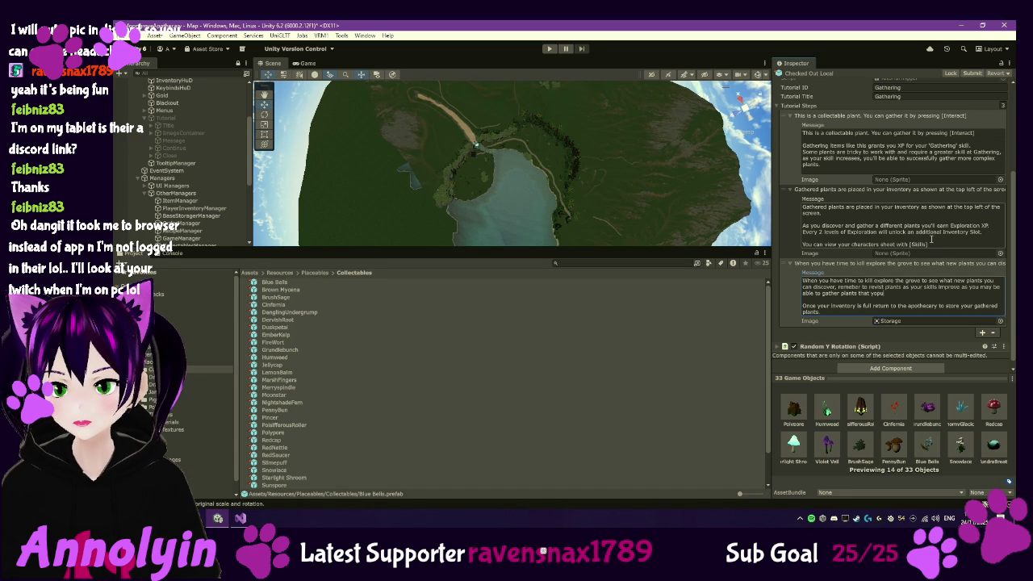
pyautogui.write(' cou')
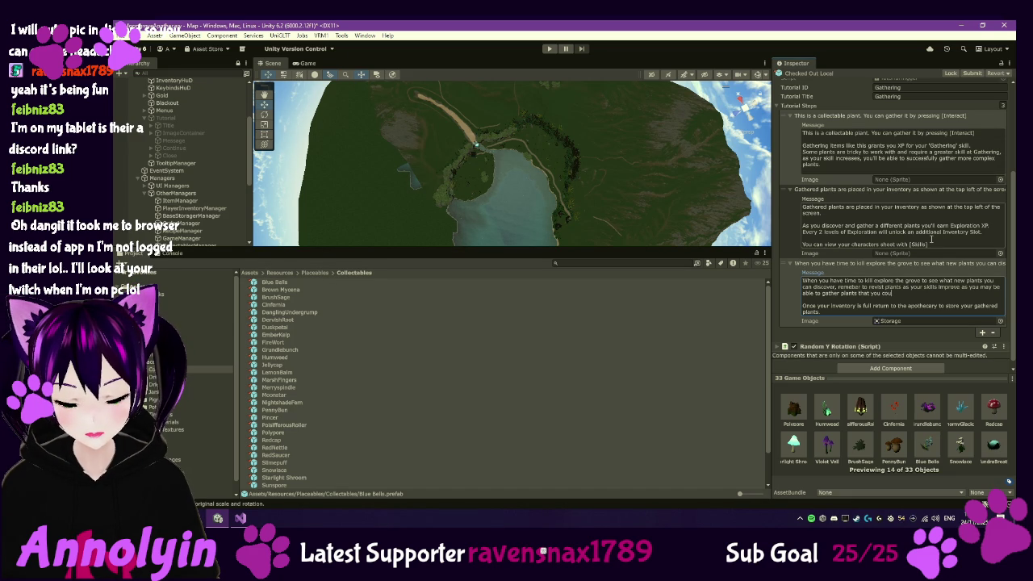
pyautogui.write("ldn't")
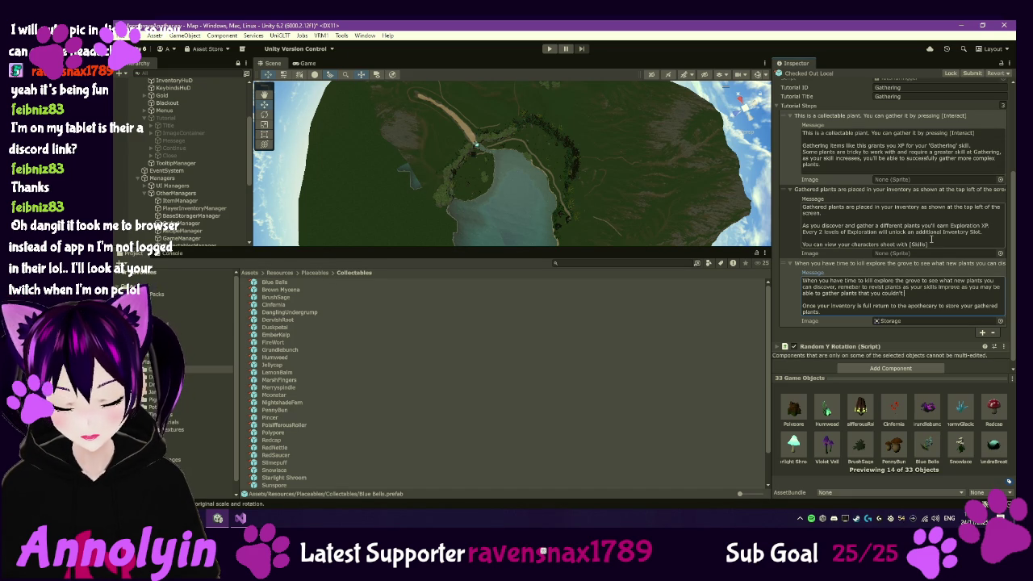
pyautogui.write("'t before.")
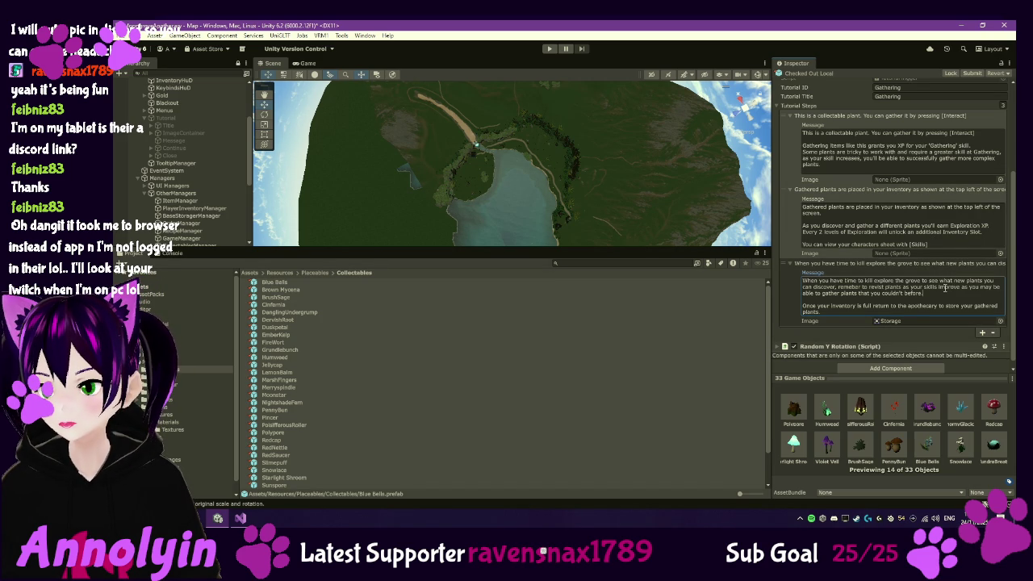
pyautogui.doubleClick(986, 305)
pyautogui.hotkey('shift', 'End')
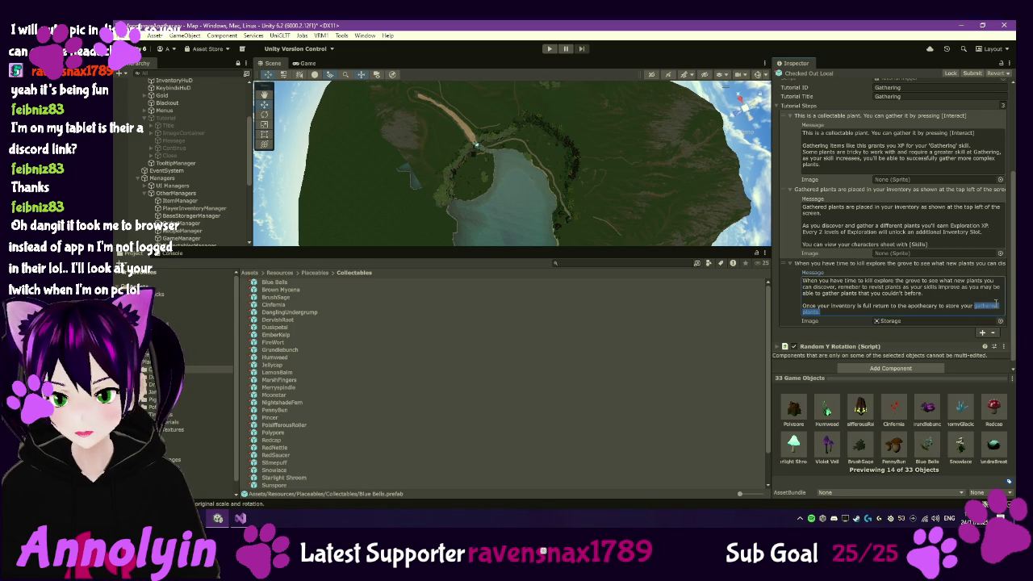
pyautogui.click(901, 295)
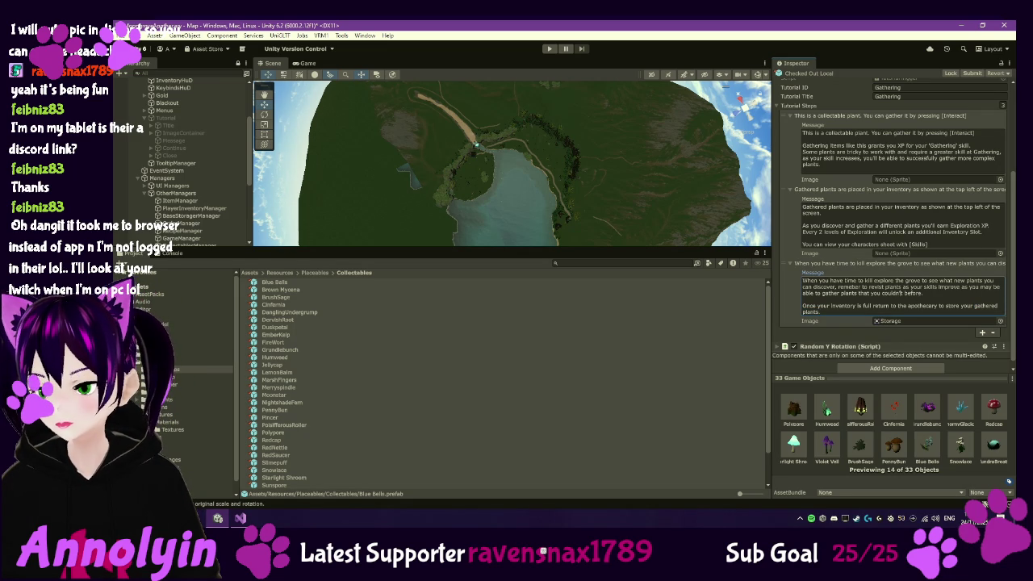
# Select the FireWort prefab in the Collectables folder to inspect it alone
pyautogui.press('super+d')
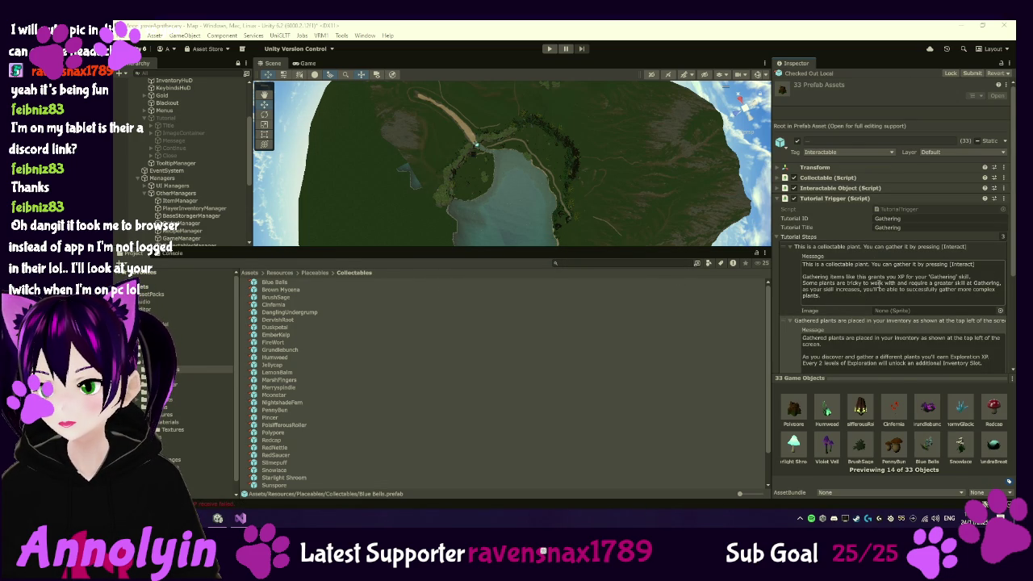
pyautogui.scroll(-3, 877, 283)
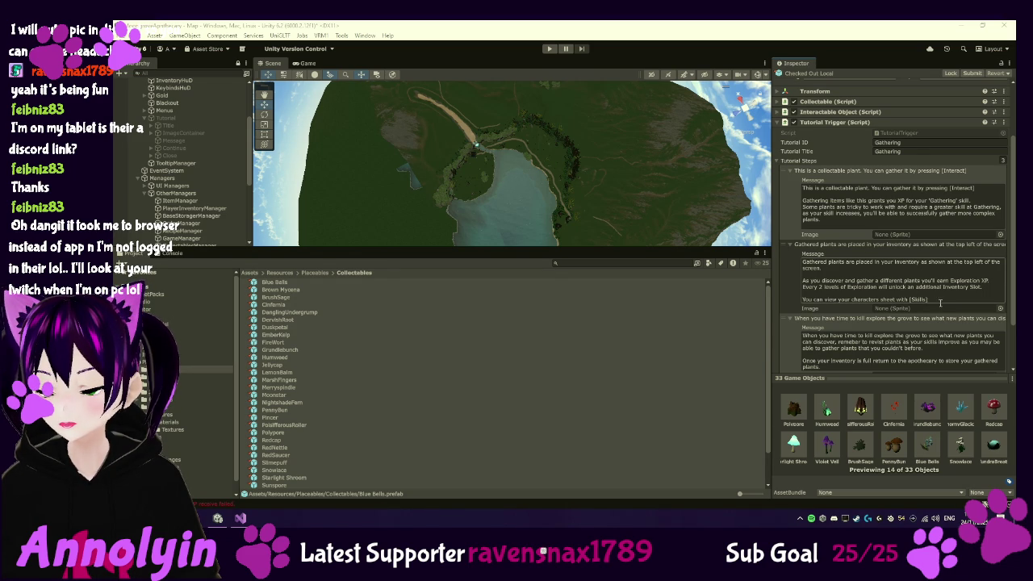
pyautogui.scroll(-2, 944, 306)
pyautogui.scroll(-1, 952, 310)
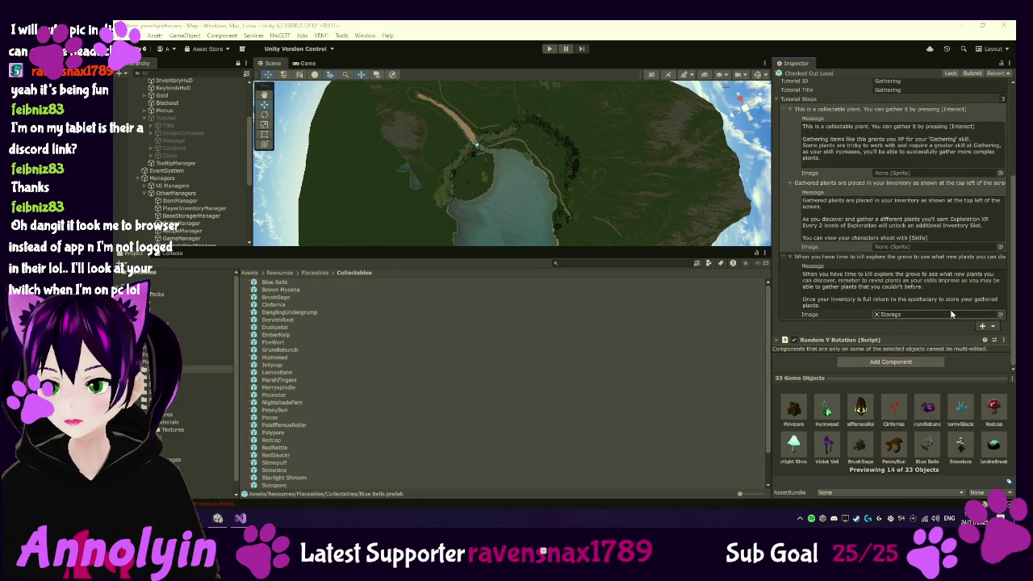
pyautogui.click(645, 343)
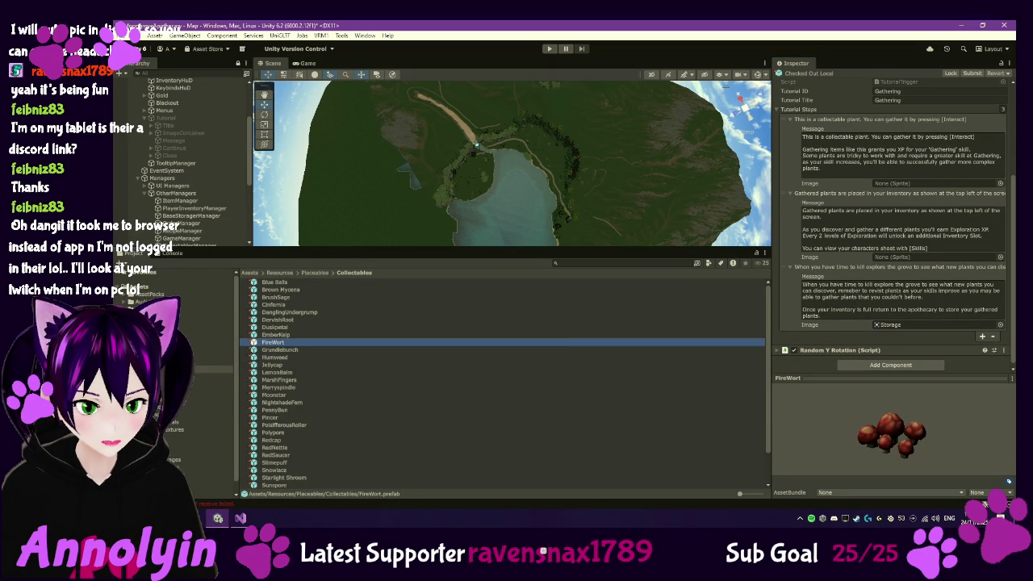
pyautogui.click(197, 437)
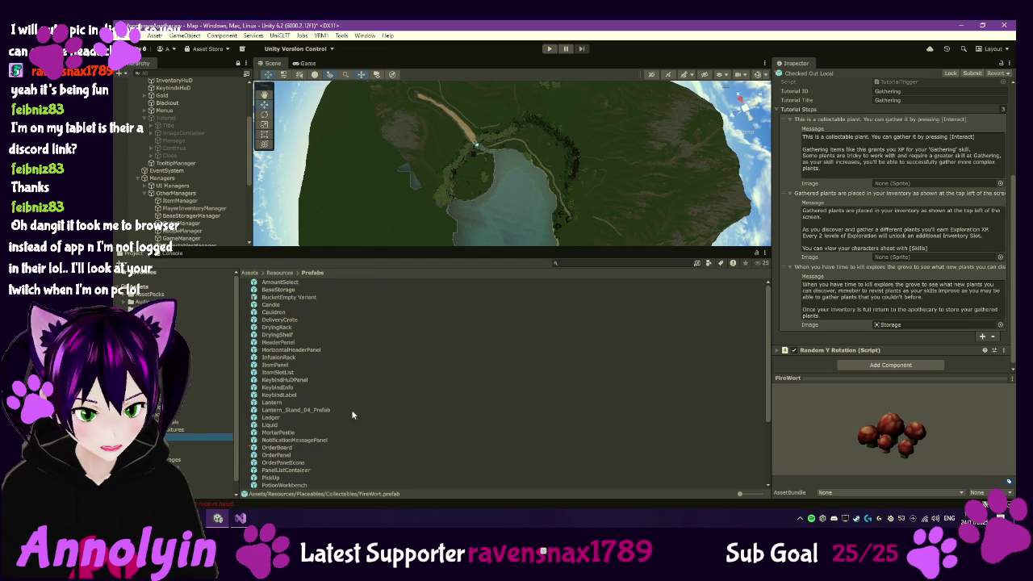
# Check out the OrderBoard prefab and bring its four Orders tutorial steps into view
pyautogui.click(274, 449)
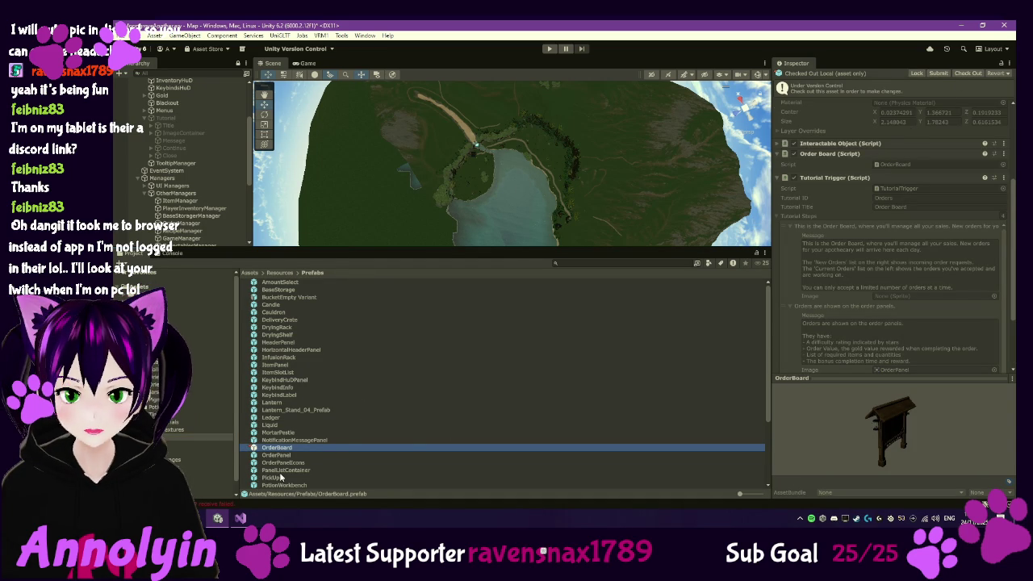
pyautogui.click(962, 76)
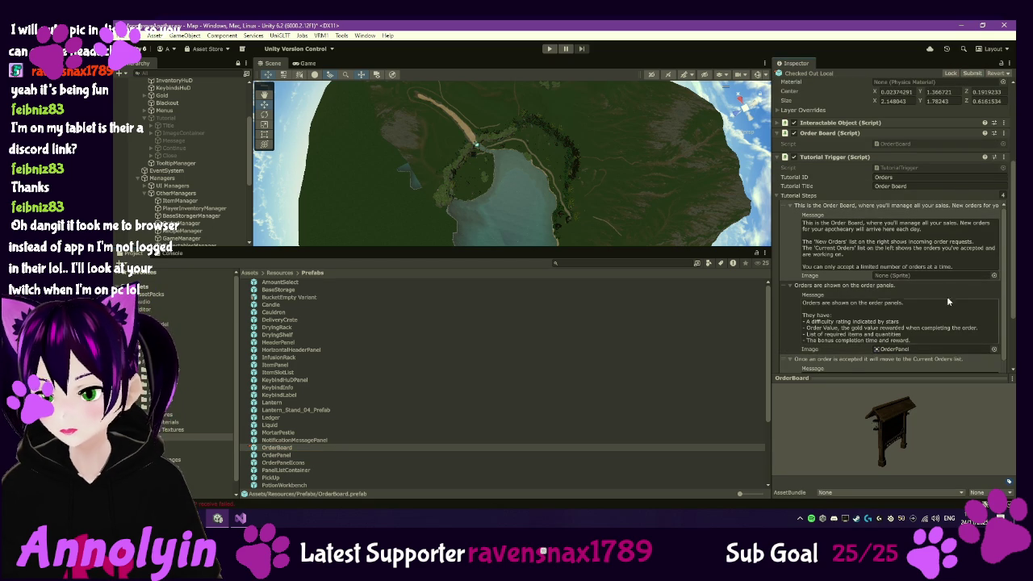
pyautogui.scroll(-2, 956, 295)
pyautogui.scroll(-5, 967, 299)
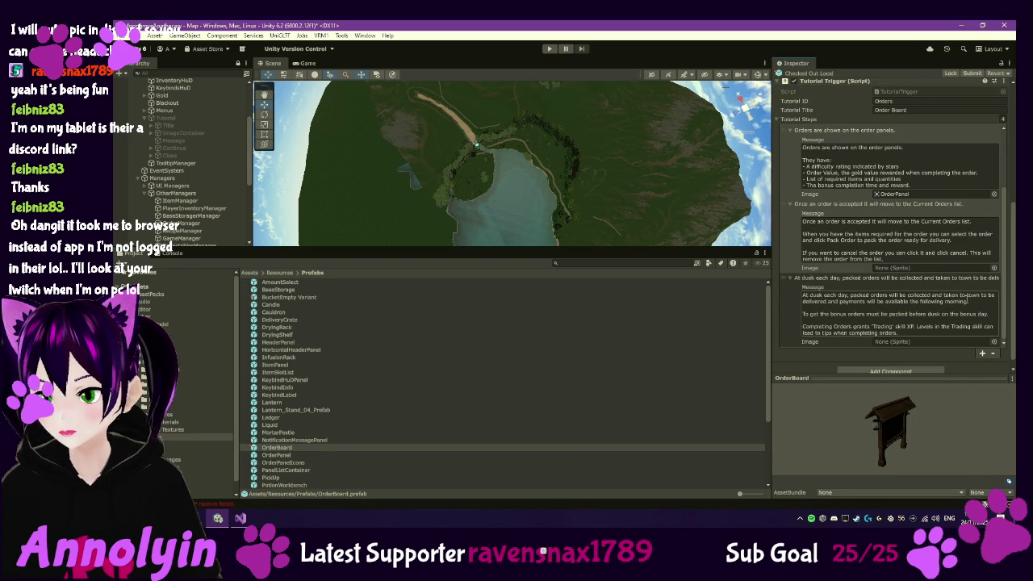
pyautogui.scroll(-1, 967, 300)
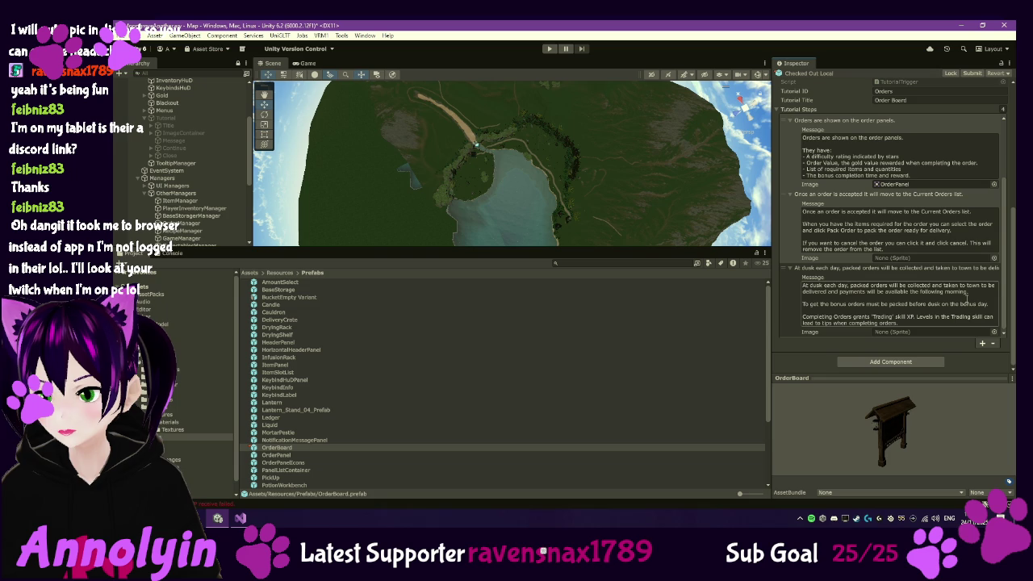
# Add a new Orders step and replace its copied message with 'Orders can be for anything you have gathered or crafted'
pyautogui.click(983, 344)
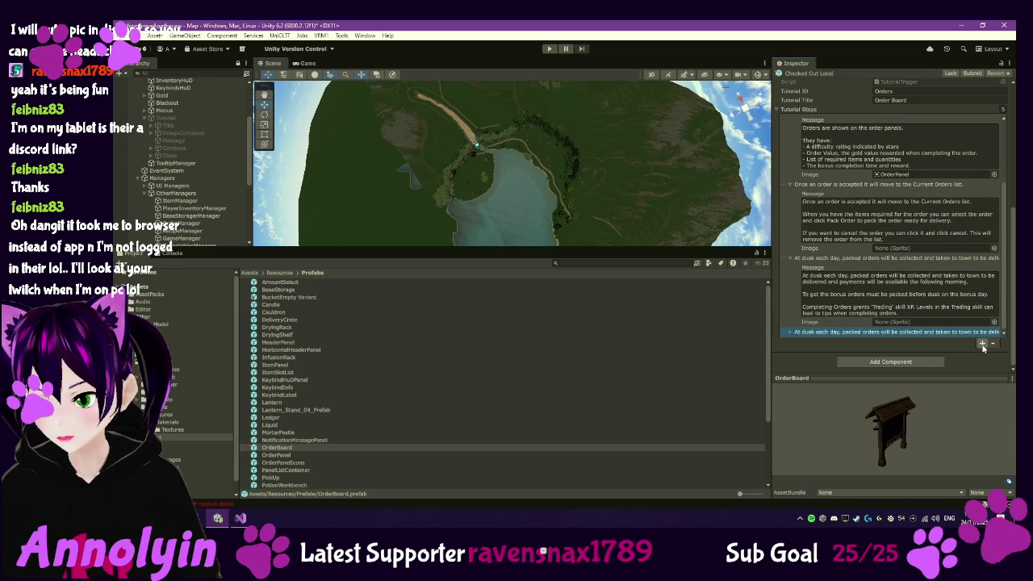
pyautogui.click(789, 331)
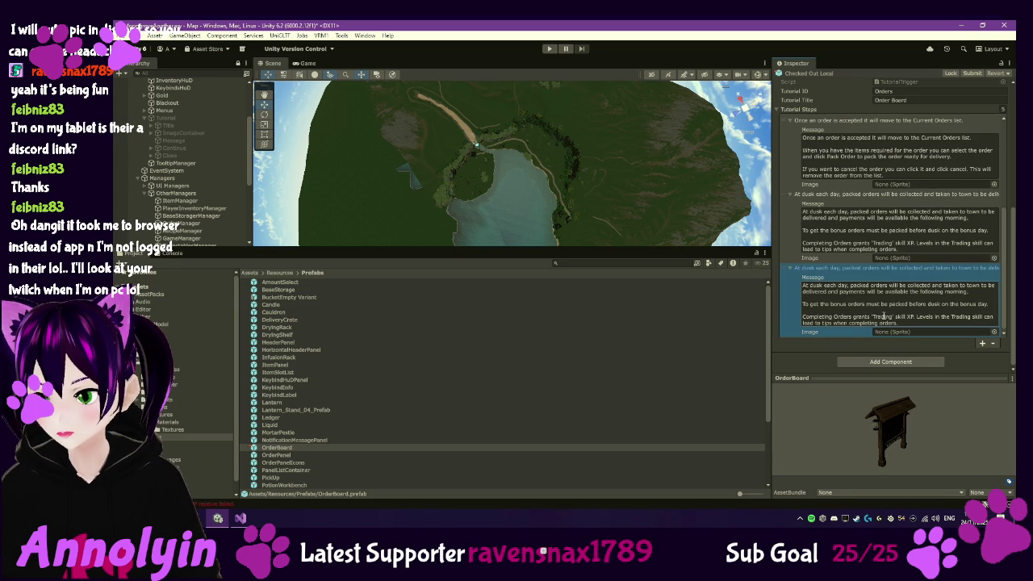
pyautogui.moveTo(916, 321); pyautogui.dragTo(786, 291)
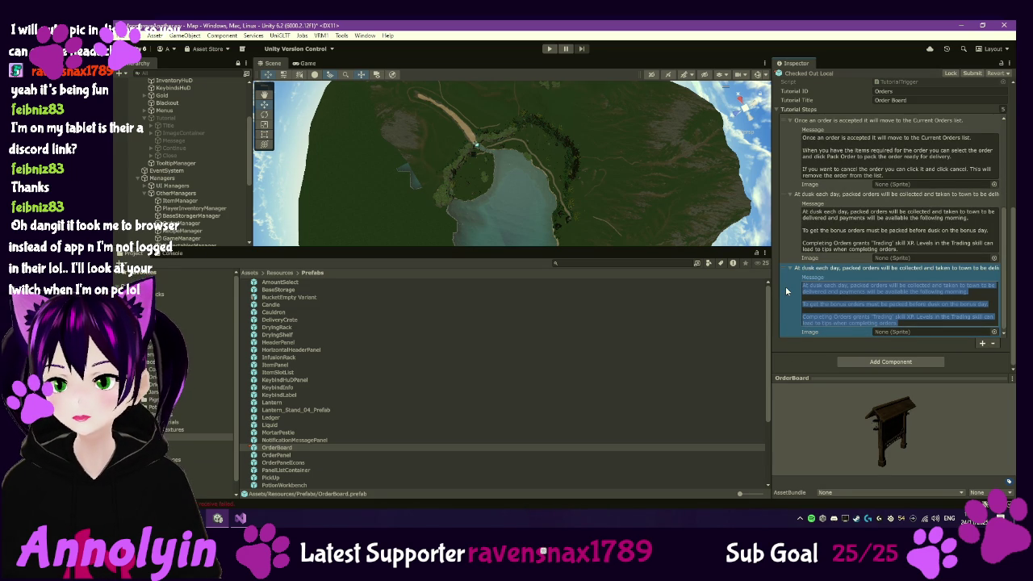
pyautogui.press('BackSpace')
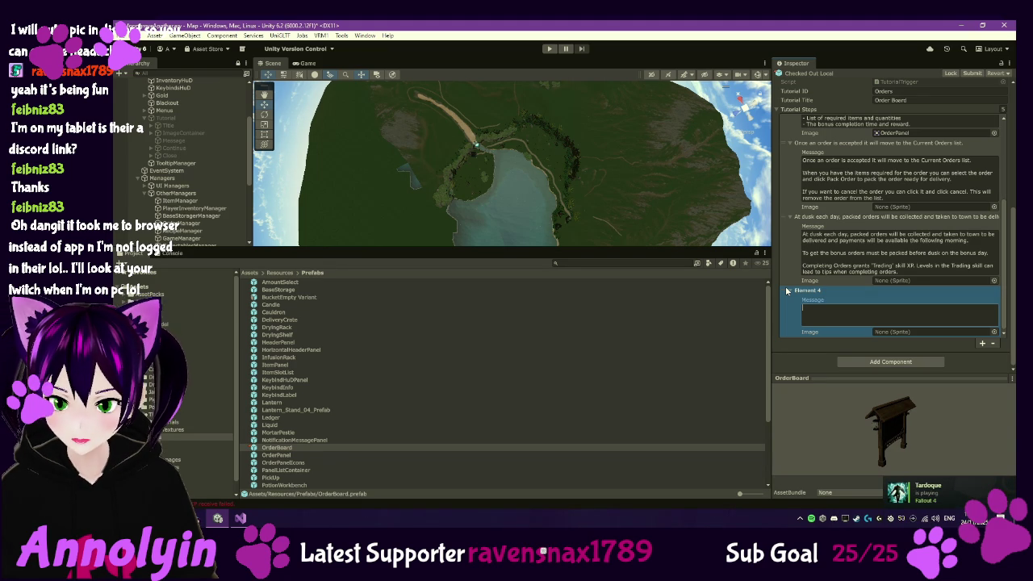
pyautogui.write('Orders can ')
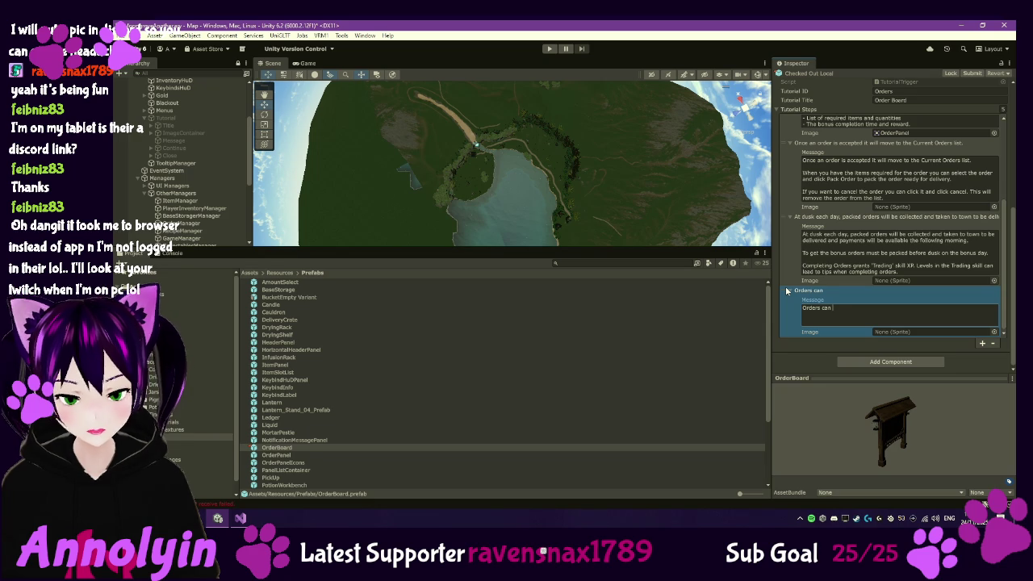
pyautogui.write('be')
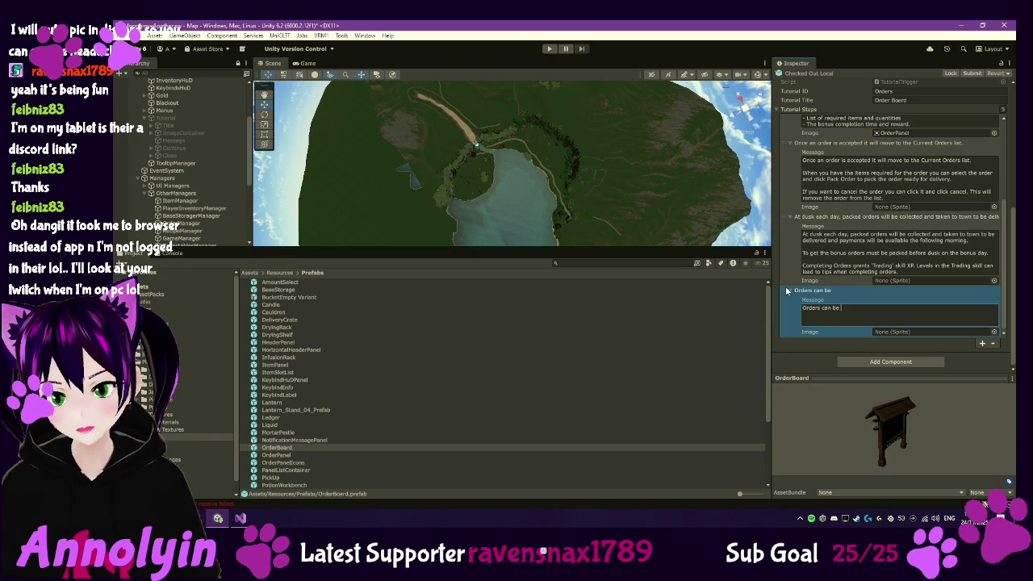
pyautogui.write('for anything you have gather or ')
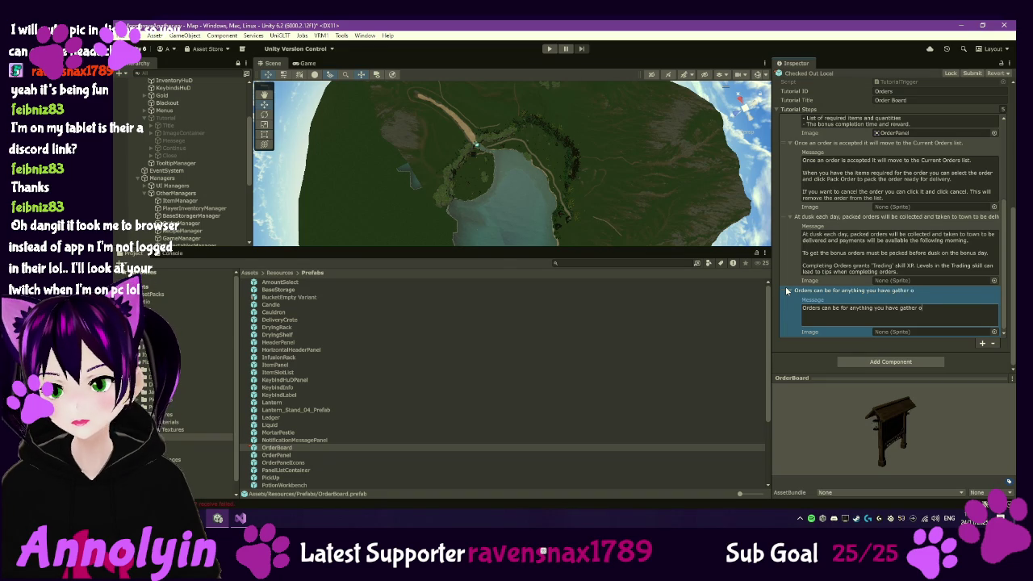
pyautogui.write('crafted so ')
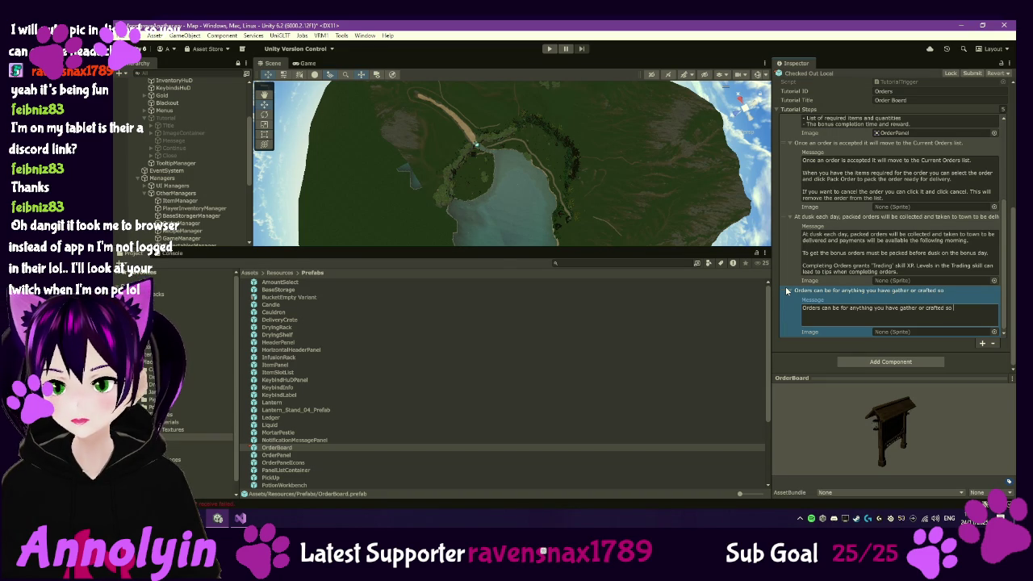
pyautogui.write('keep exploring and')
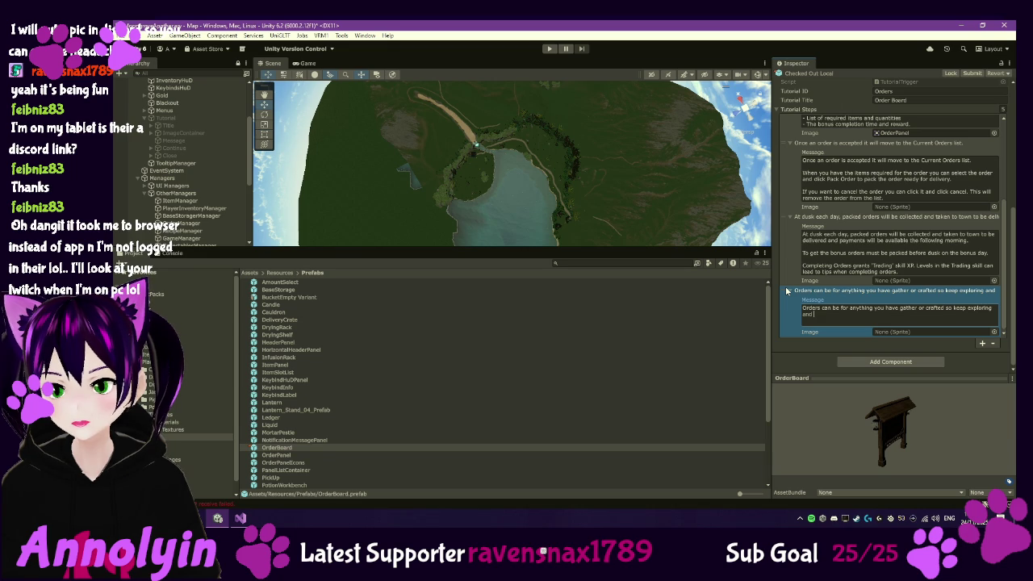
pyautogui.write('checking your')
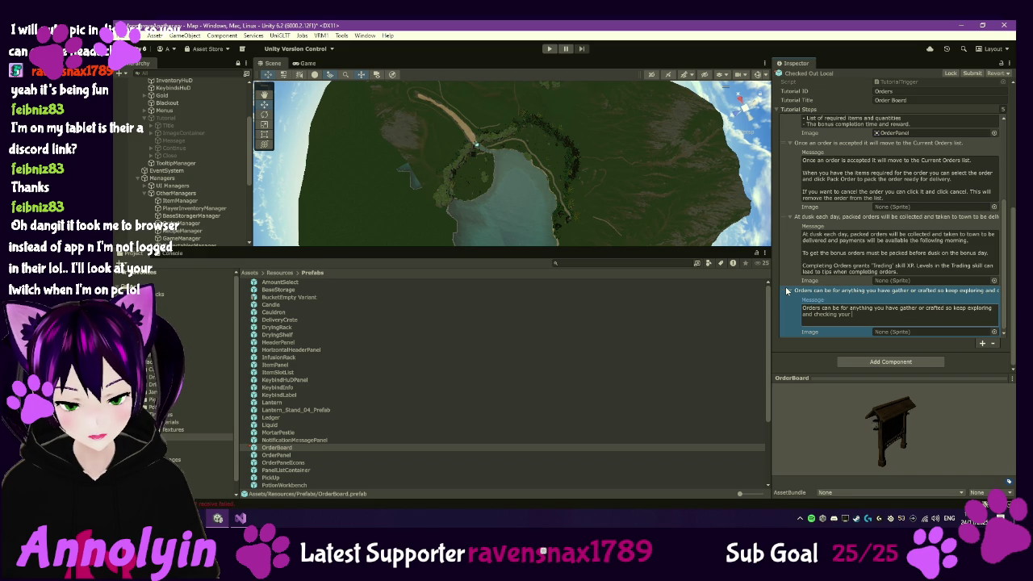
pyautogui.write('workstations')
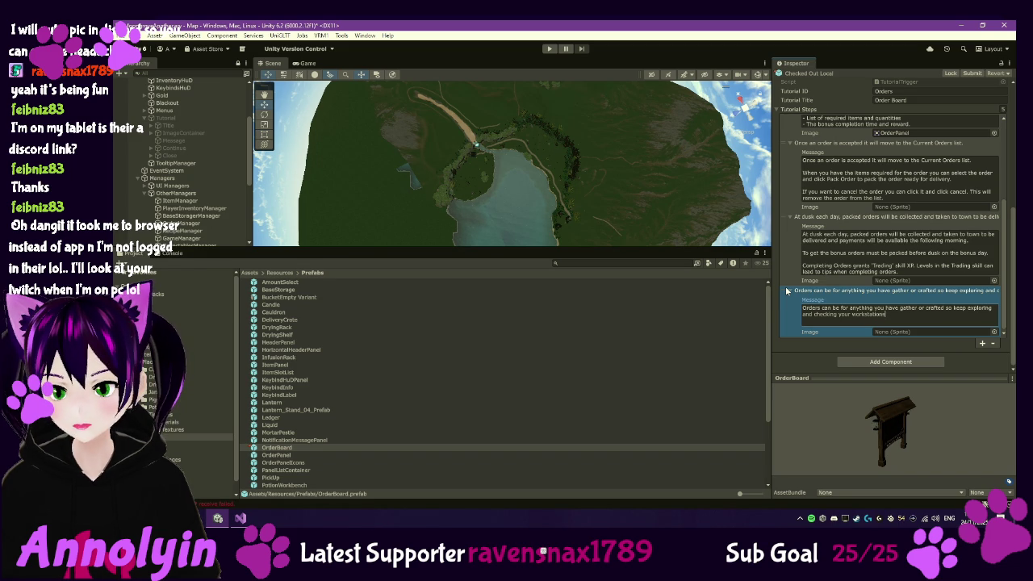
pyautogui.write(' for new')
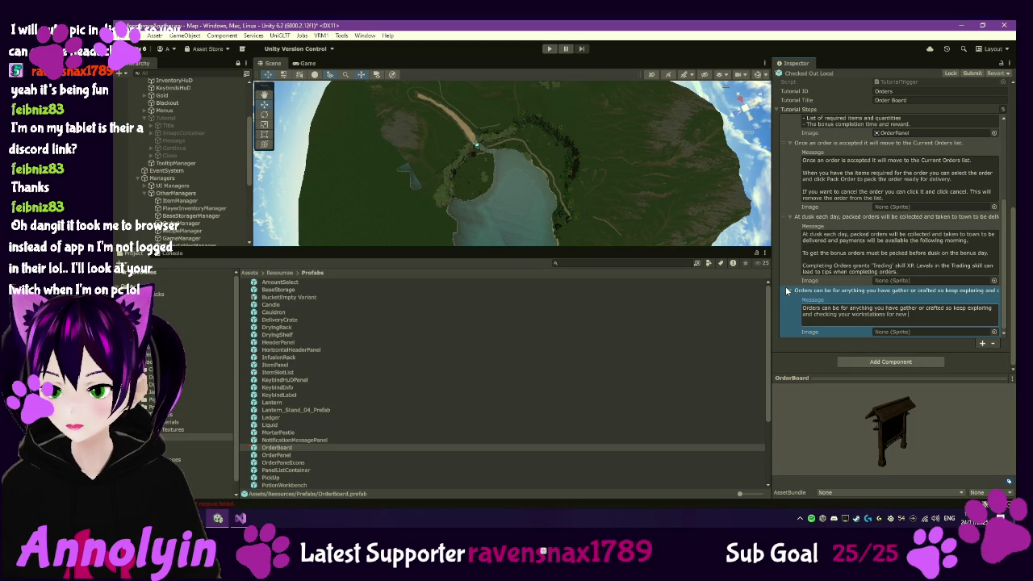
# Finish the message: high-skill items are often more valuable, so keep exploring as skills increase to find new plants
pyautogui.hotkey('ctrl', 'shift', 'Left')
pyautogui.hotkey('ctrl', 'shift', 'Left')
pyautogui.hotkey('ctrl', 'shift', 'Left')
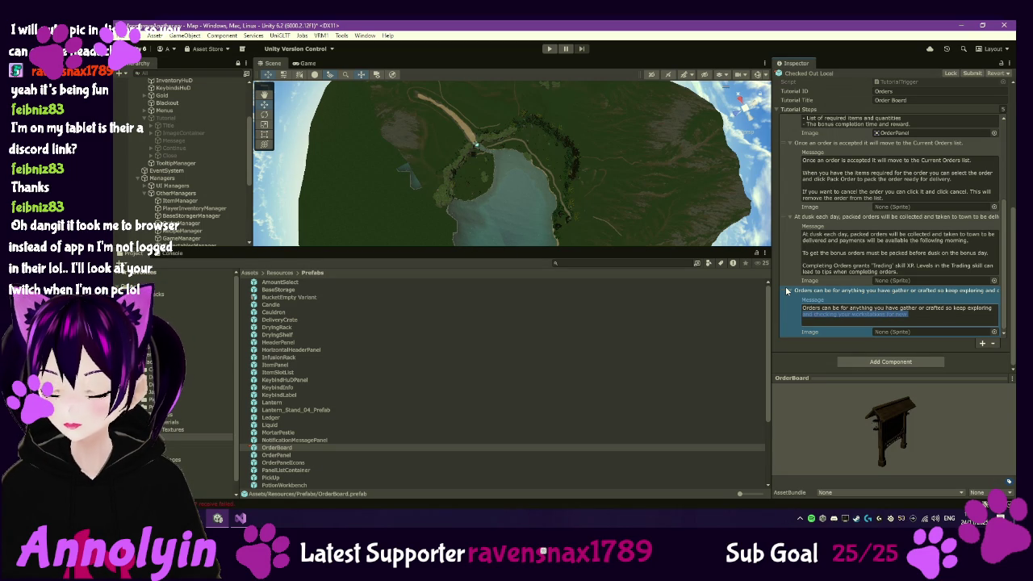
pyautogui.hotkey('ctrl', 'shift', 'Left')
pyautogui.hotkey('ctrl', 'shift', 'Left')
pyautogui.hotkey('ctrl', 'shift', 'Left')
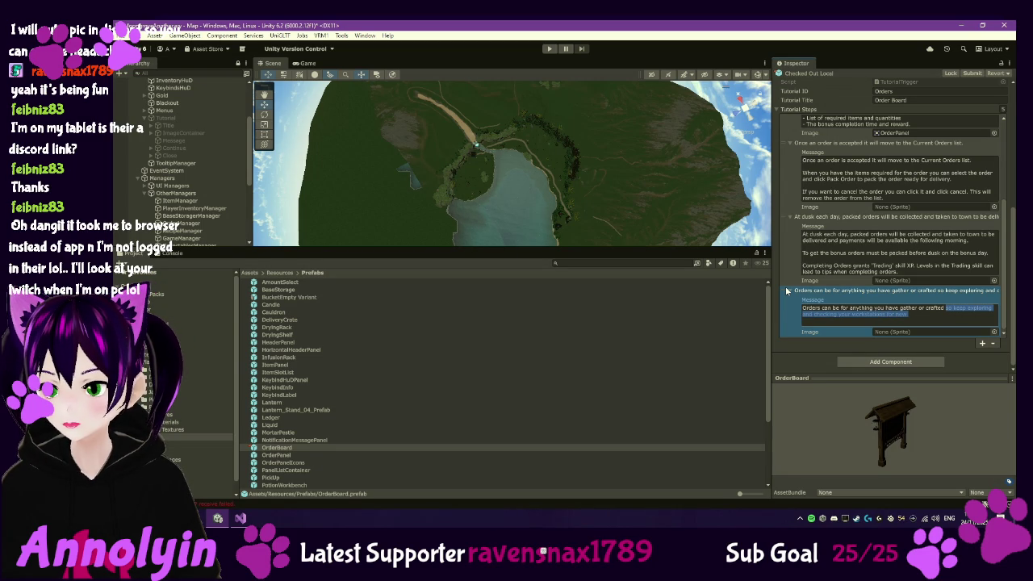
pyautogui.press('BackSpace')
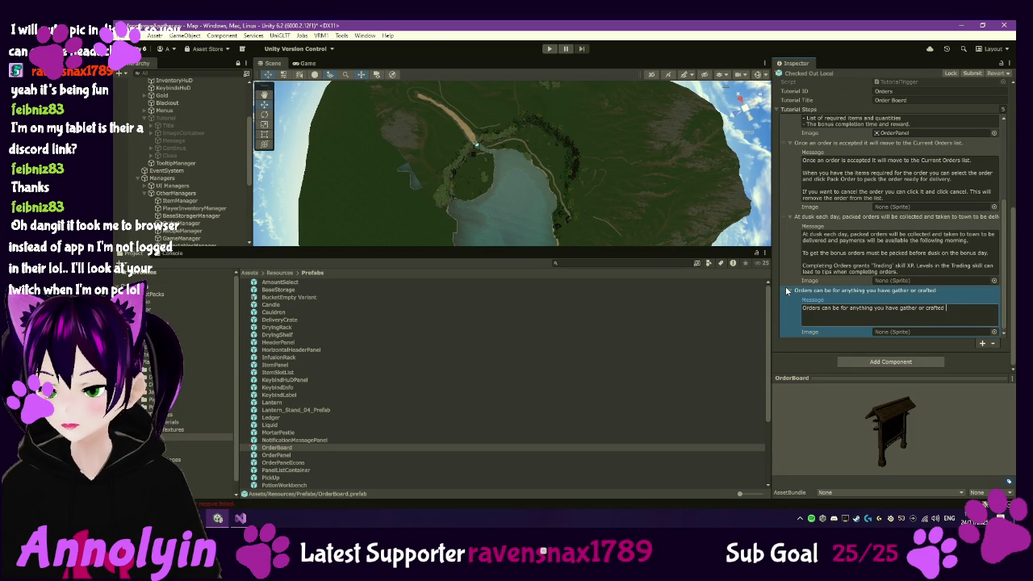
pyautogui.hotkey('ctrl', 'Left')
pyautogui.hotkey('ctrl', 'Left')
pyautogui.press('Left')
pyautogui.write('ed')
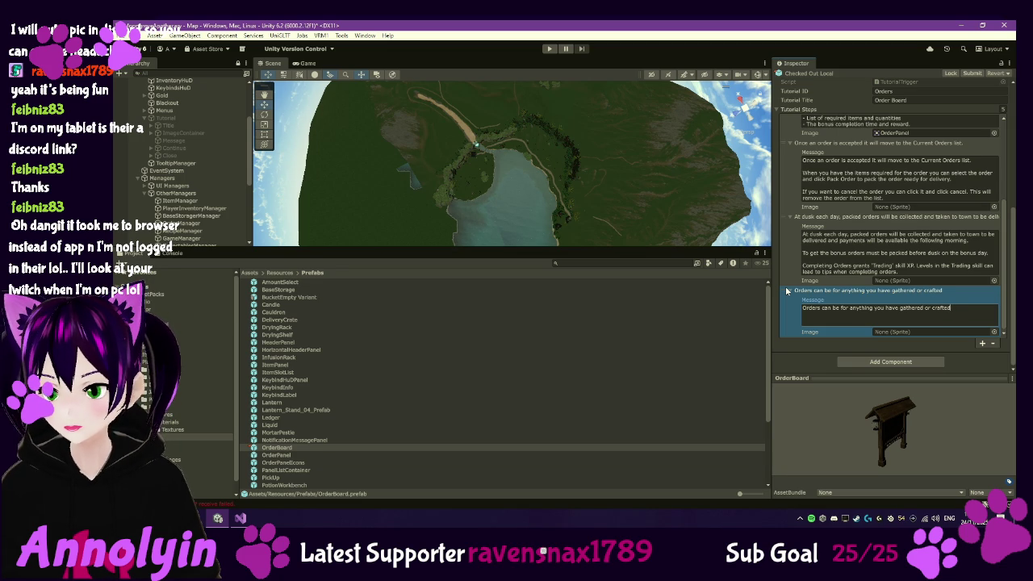
pyautogui.write(', Items ')
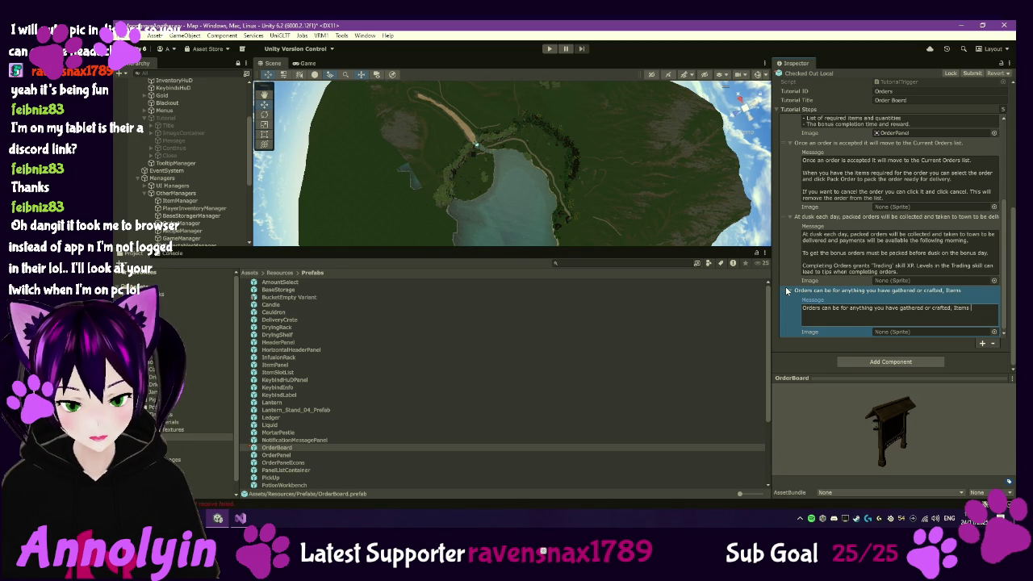
pyautogui.write('re')
pyautogui.write('quir')
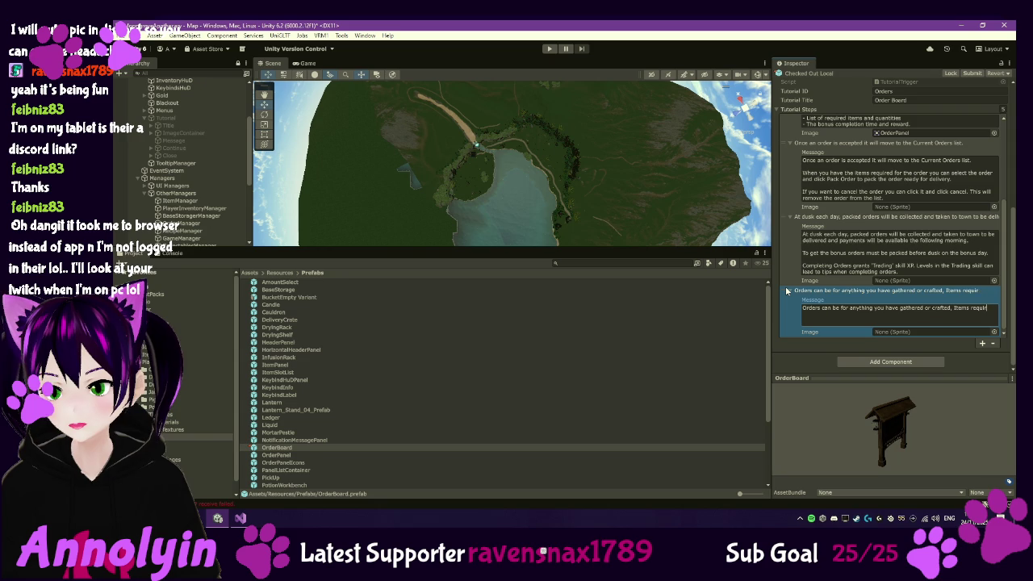
pyautogui.write('eing a high skill level are ')
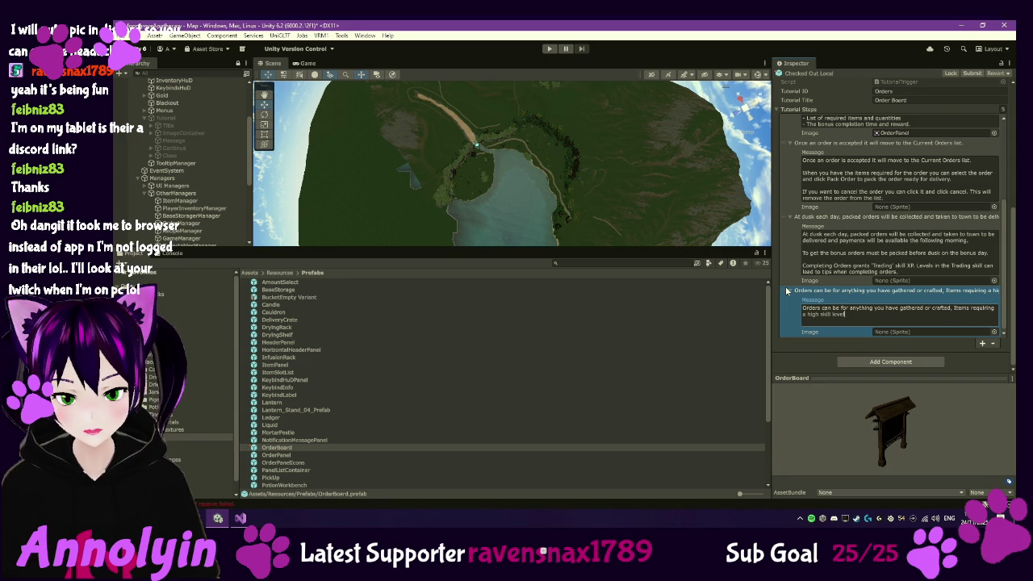
pyautogui.write('often')
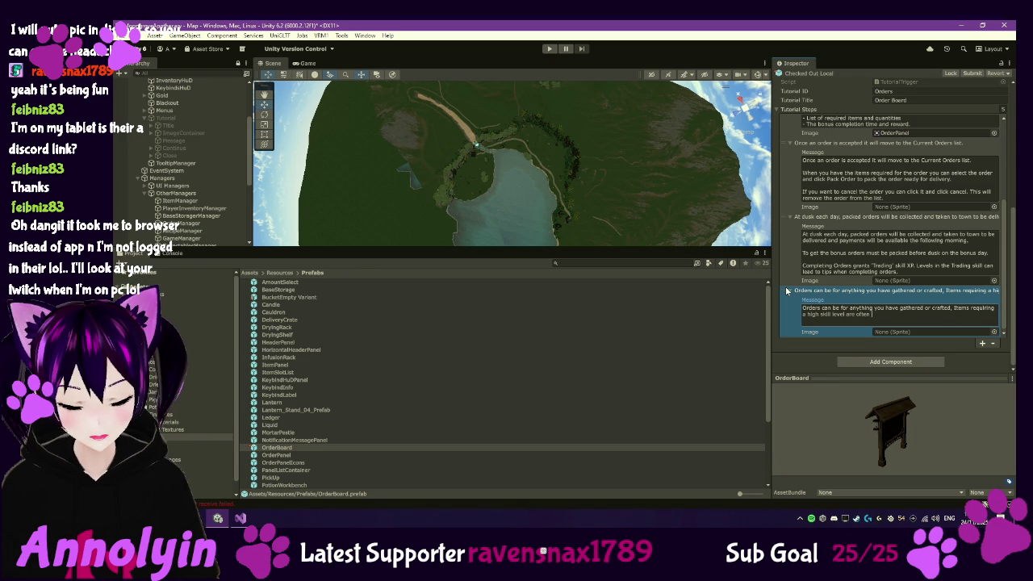
pyautogui.write('more ba')
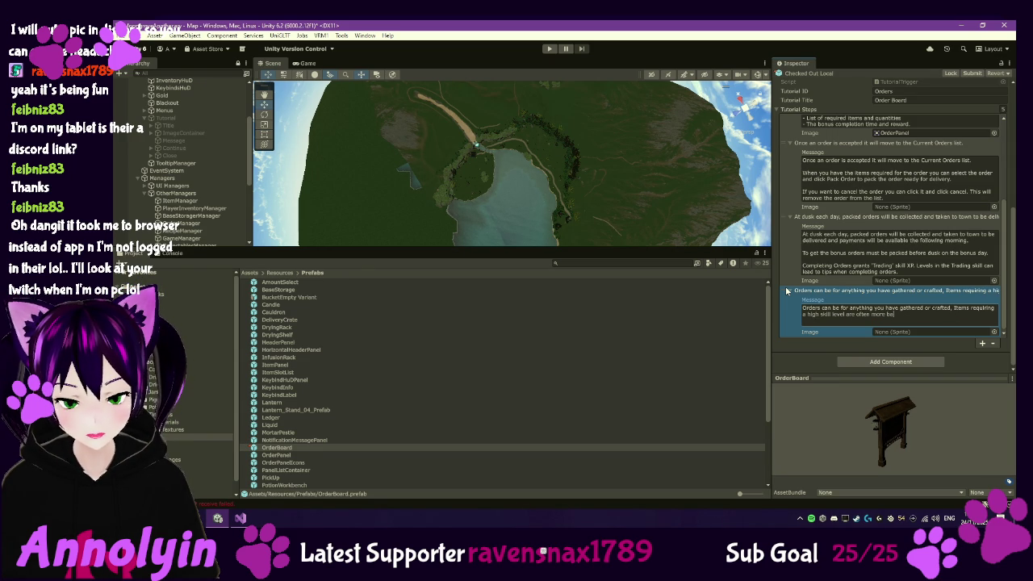
pyautogui.press('BackSpace')
pyautogui.press('BackSpace')
pyautogui.write('valuable ')
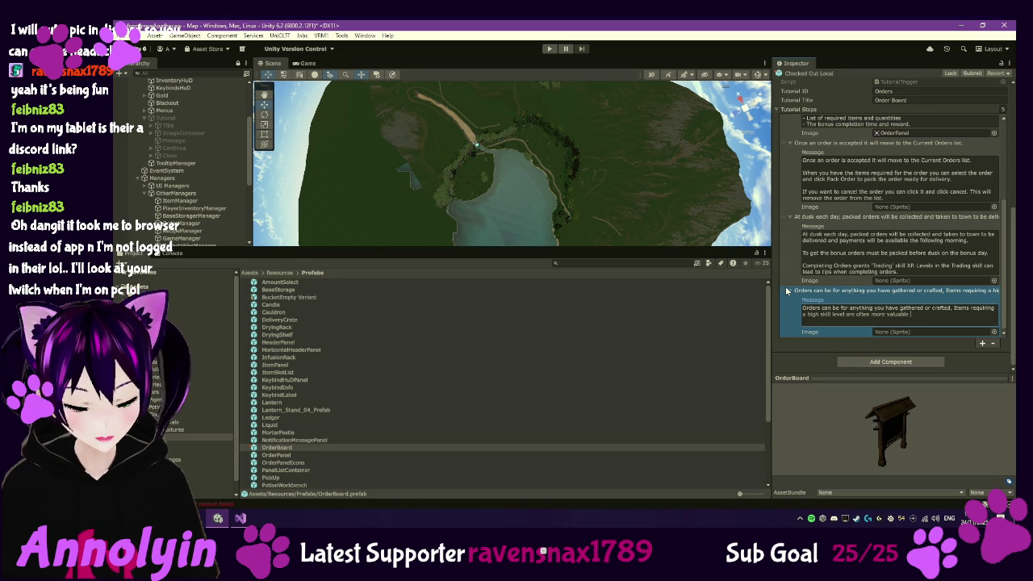
pyautogui.write('so remember')
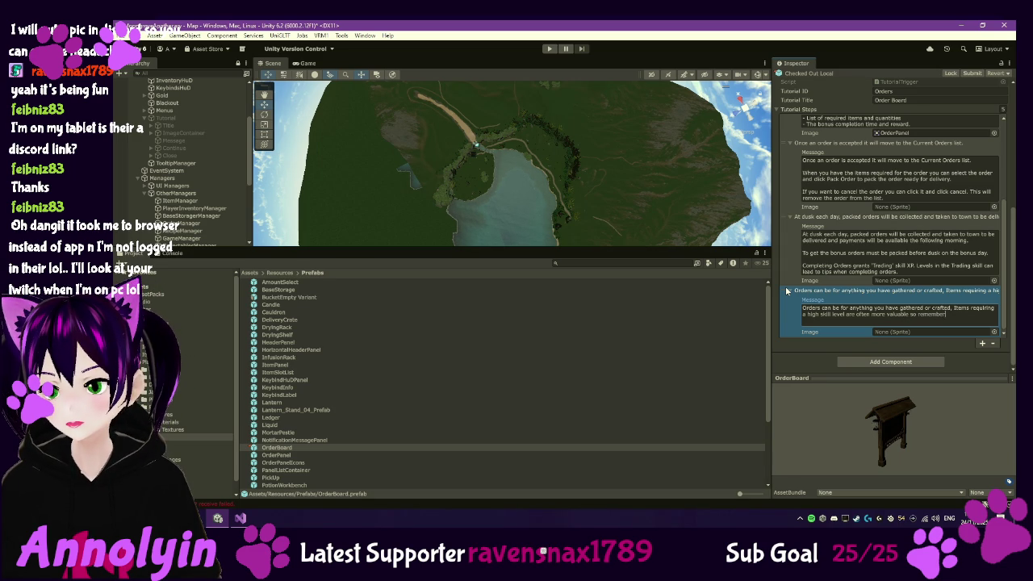
pyautogui.write(' to keep exploring')
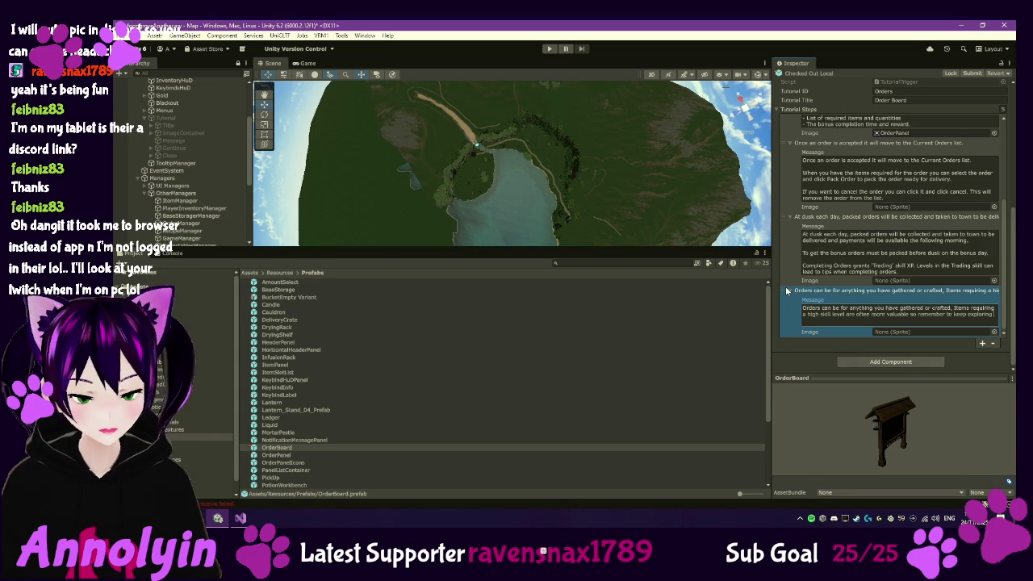
pyautogui.write('to see what plants')
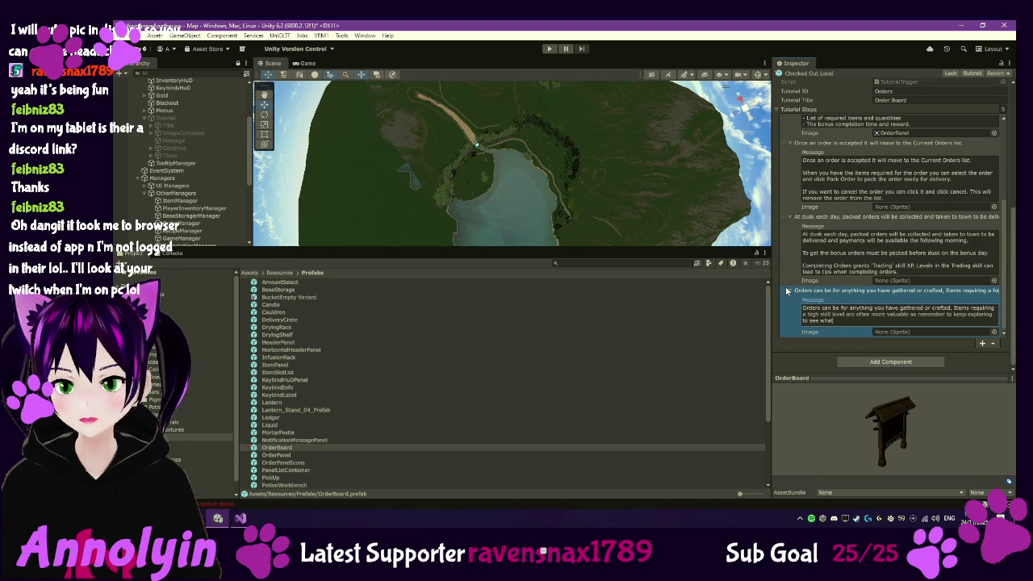
pyautogui.hotkey('ctrl', 'shift', 'Left')
pyautogui.hotkey('ctrl', 'shift', 'Left')
pyautogui.hotkey('ctrl', 'shift', 'Left')
pyautogui.write('as you')
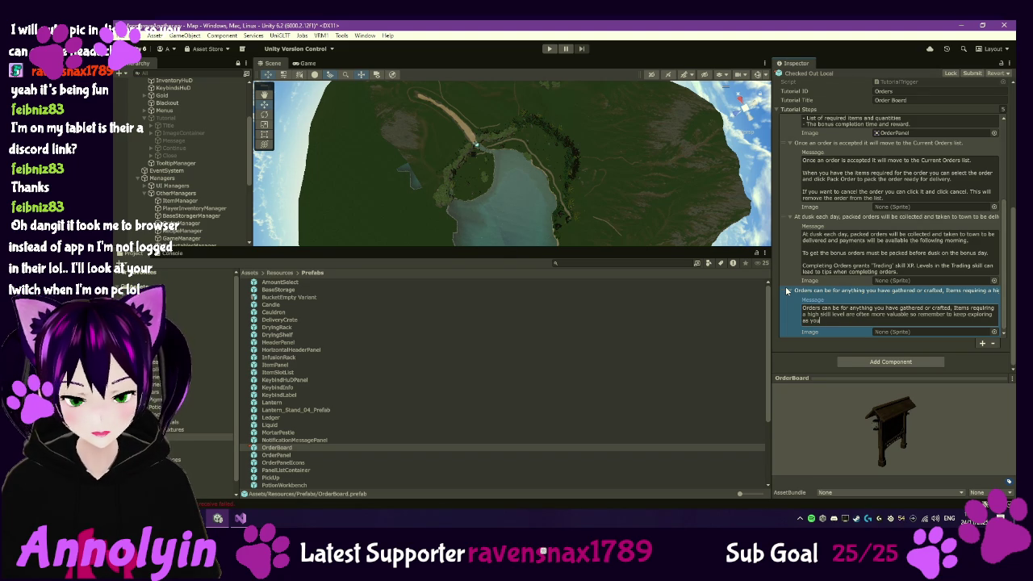
pyautogui.write('r skills increase to see what new plants you')
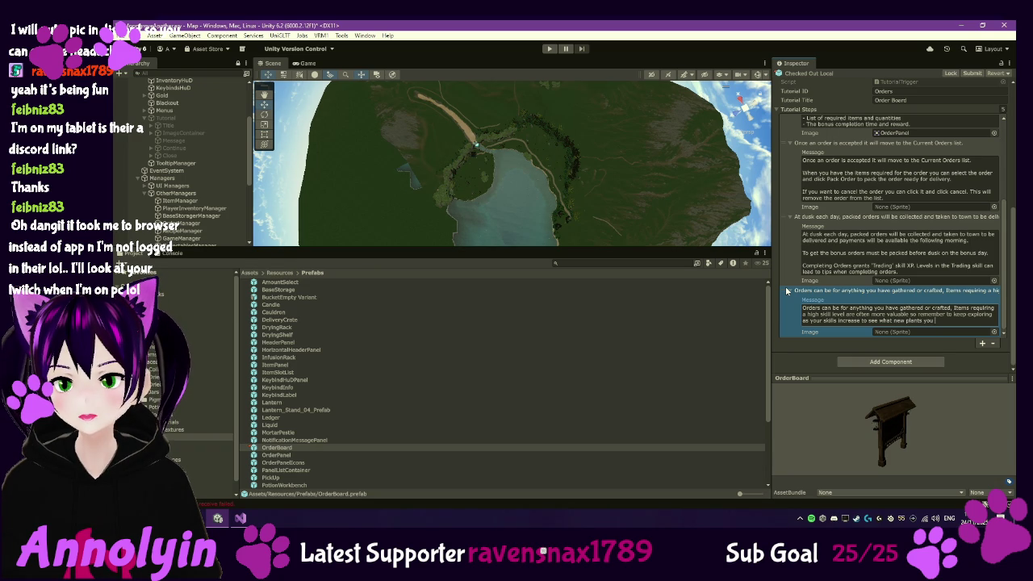
pyautogui.write(' can interact')
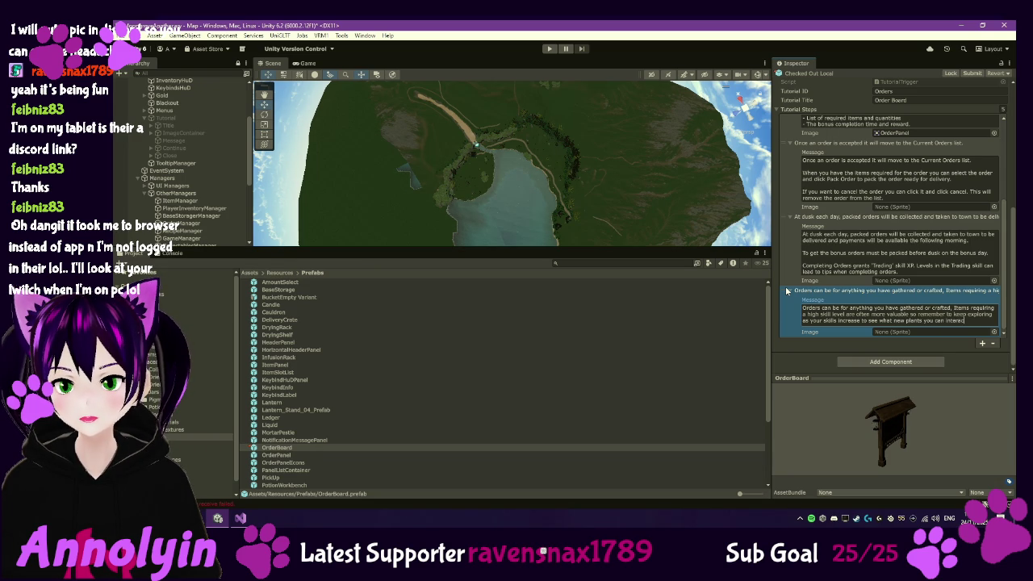
pyautogui.write(' with.')
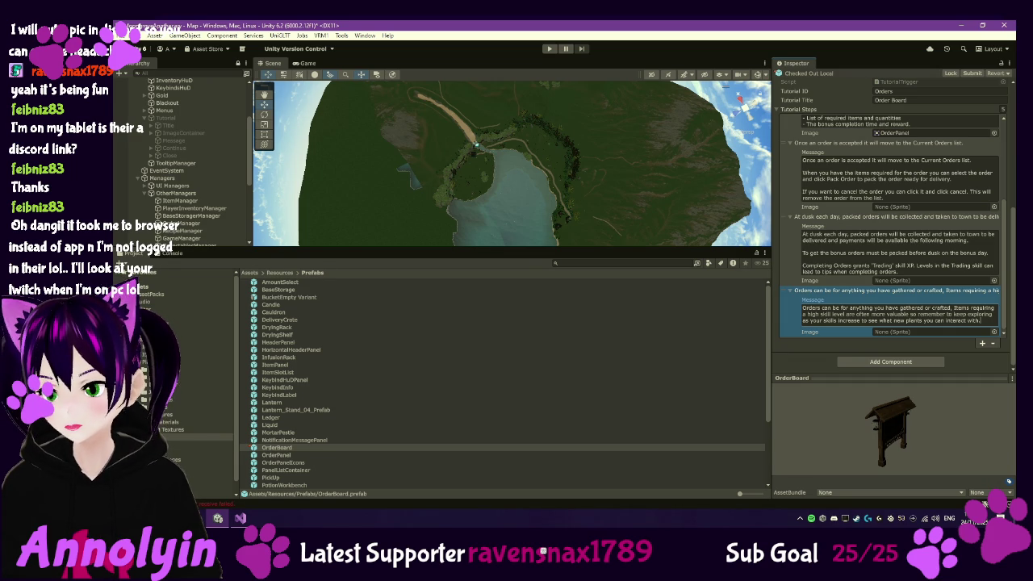
pyautogui.hotkey('alt', 'Tab')
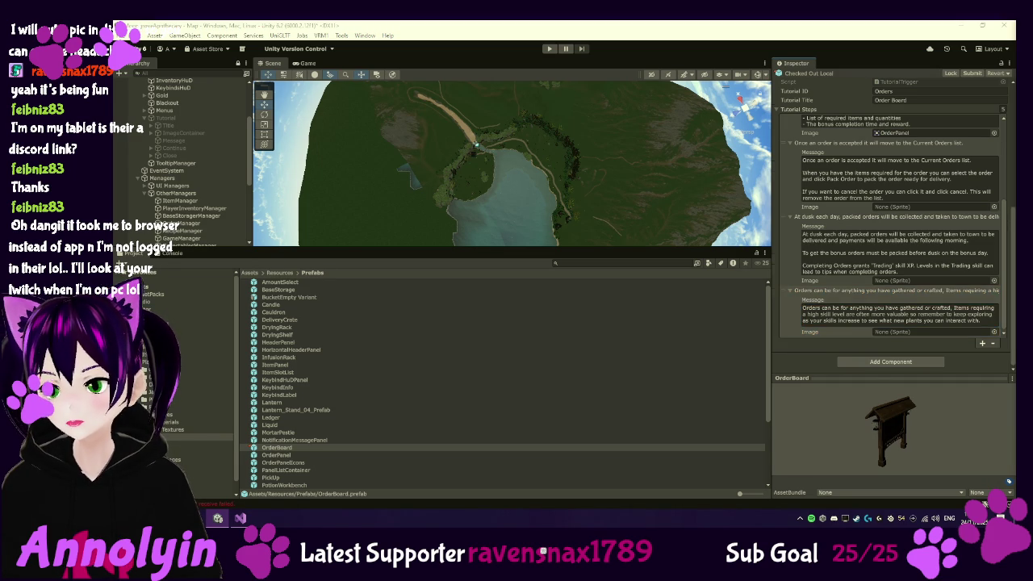
# Open the Scripts folder and select WorkstationController to view its source code
pyautogui.scroll(10, 892, 226)
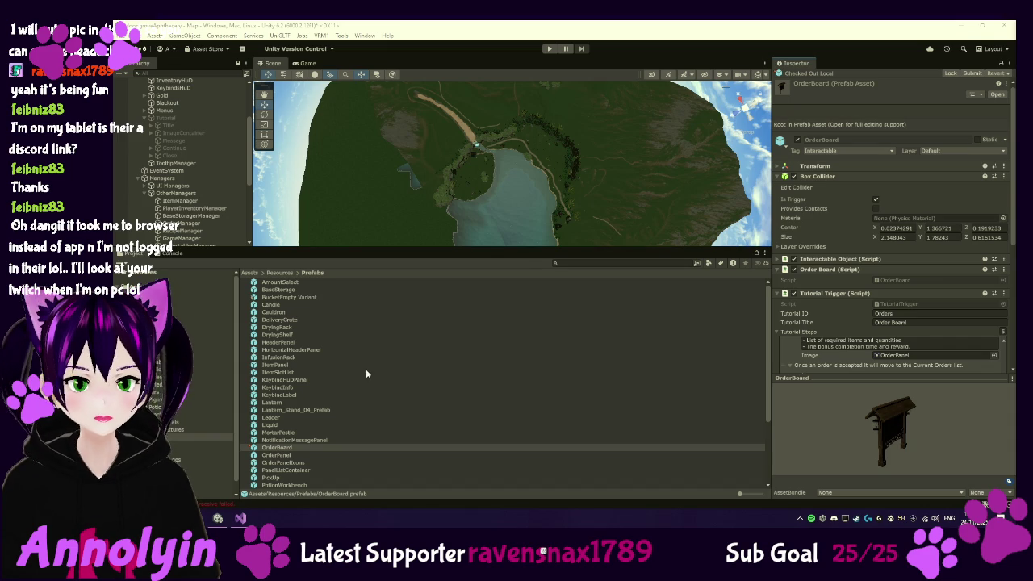
pyautogui.click(234, 379)
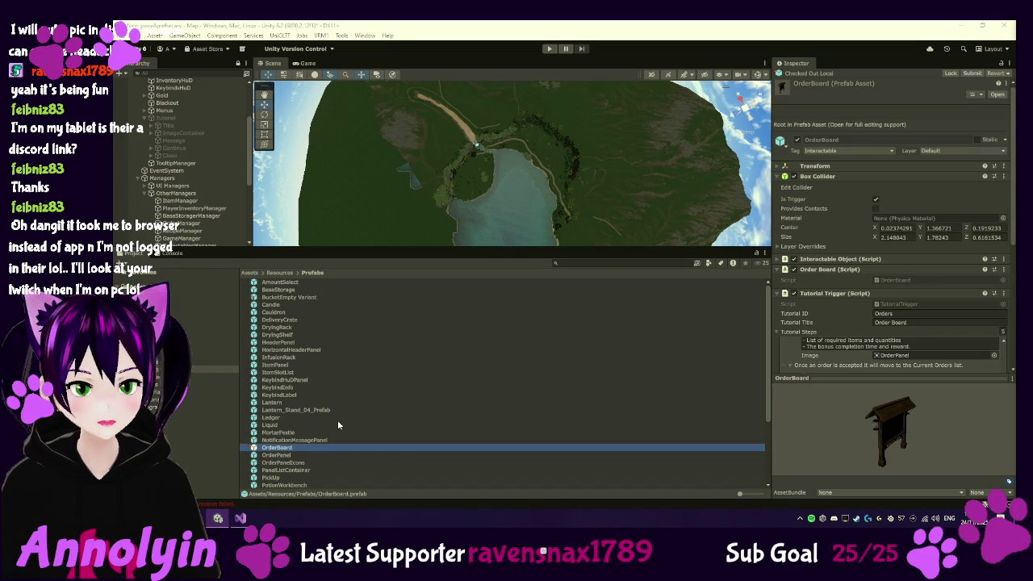
pyautogui.click(205, 422)
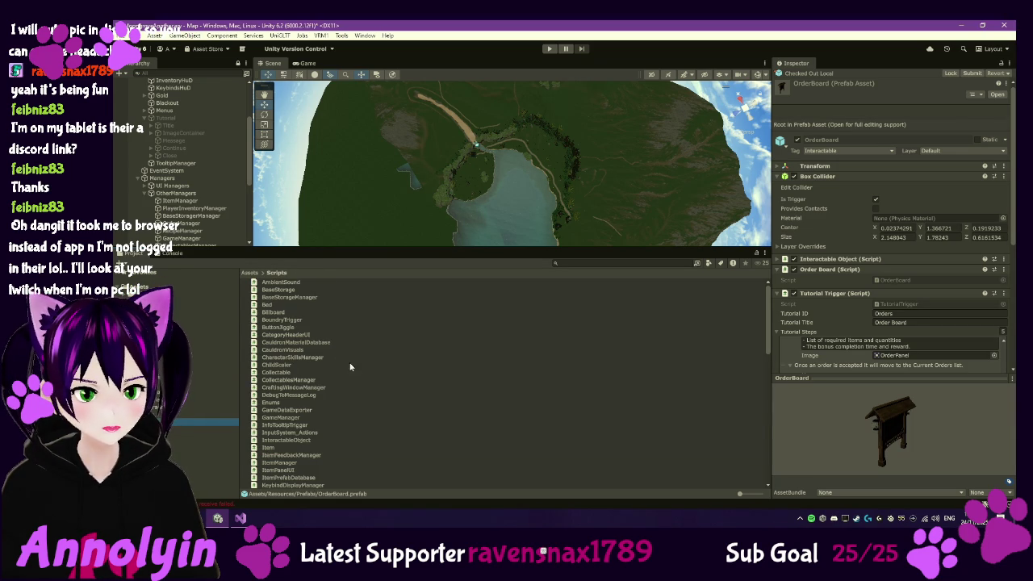
pyautogui.scroll(-3, 339, 420)
pyautogui.scroll(-3, 334, 419)
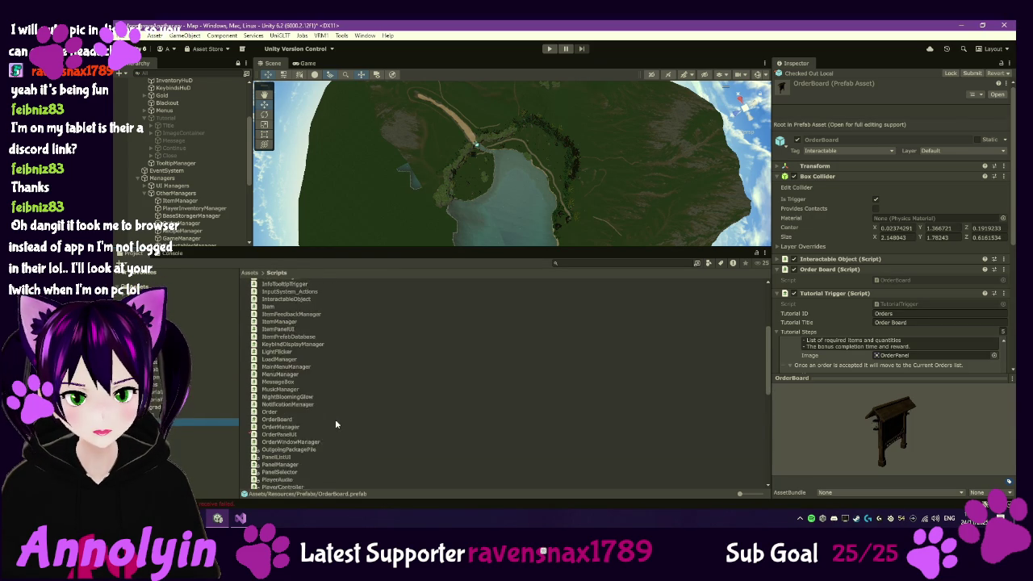
pyautogui.scroll(-1, 334, 419)
pyautogui.scroll(-8, 335, 424)
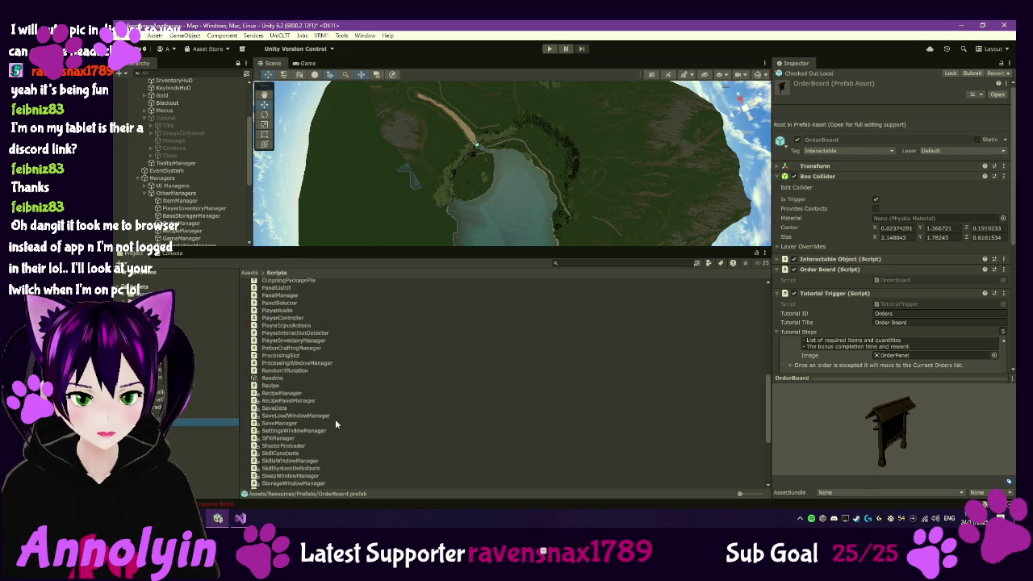
pyautogui.click(302, 471)
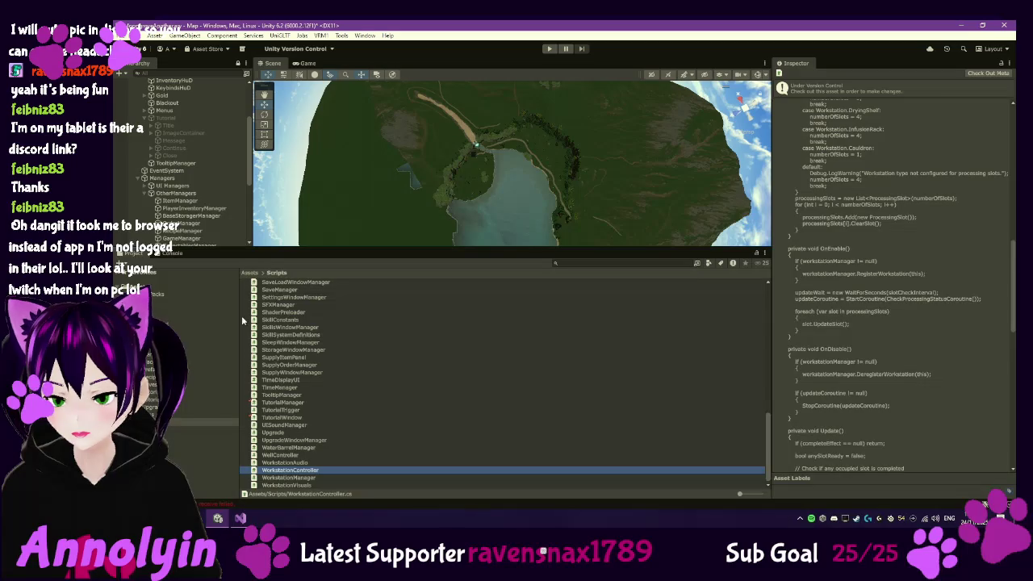
# Enter play mode to retest the game from its title menu
pyautogui.click(548, 49)
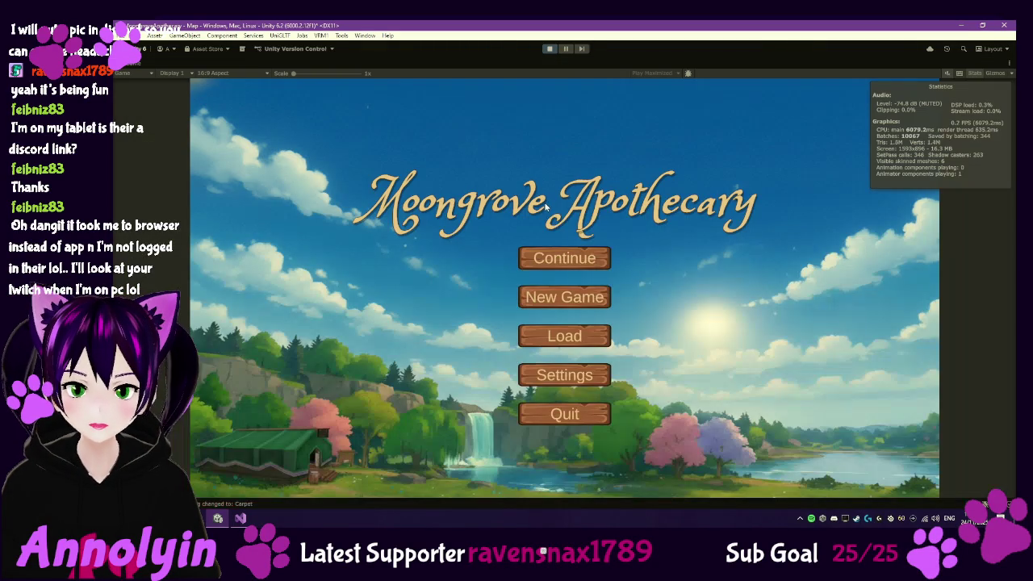
# Continue the saved game and check the drying rack's three restored Dried Brush Sage timers
pyautogui.click(563, 256)
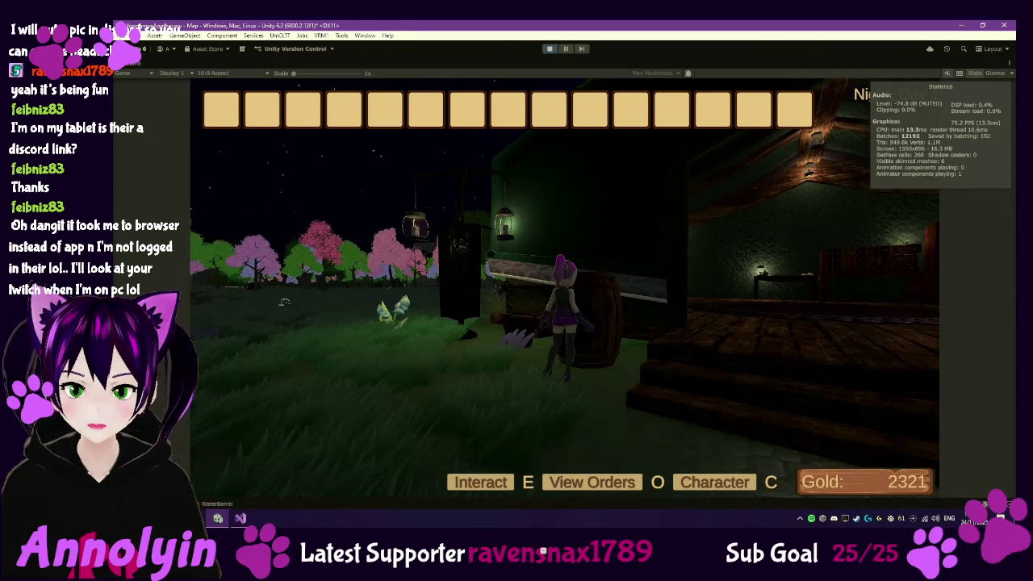
pyautogui.press('w')
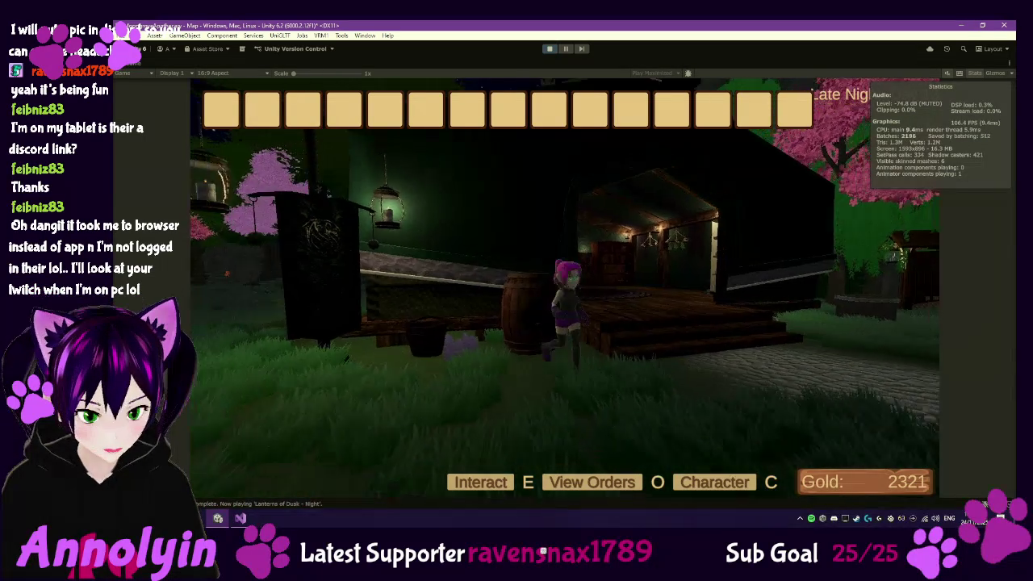
pyautogui.press('w')
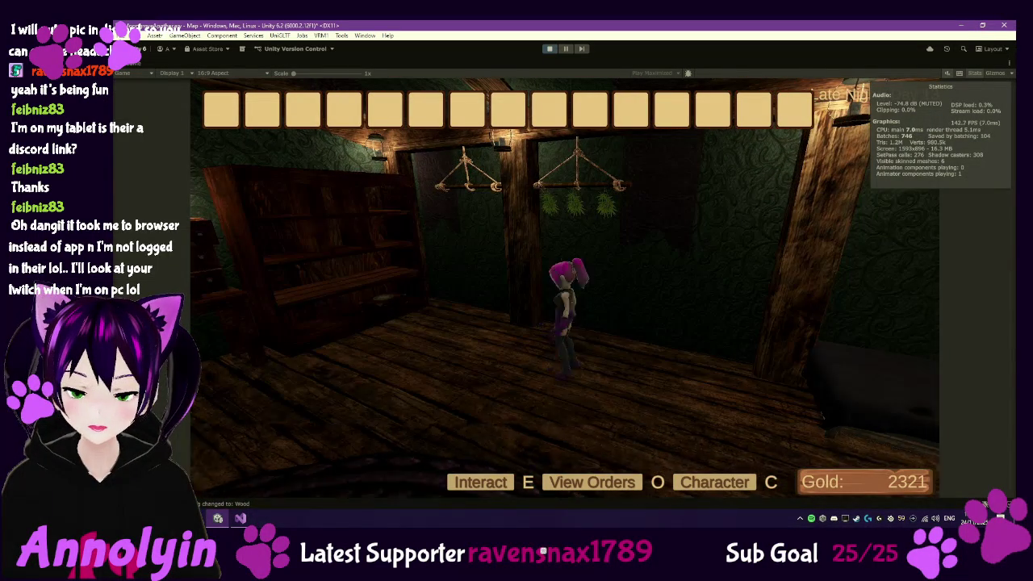
pyautogui.press('w')
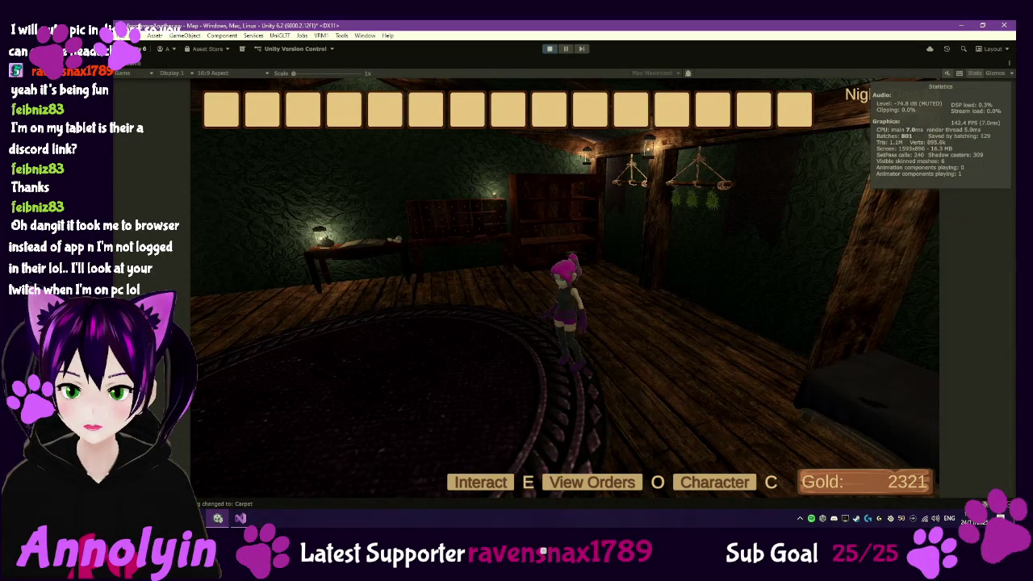
pyautogui.press('w')
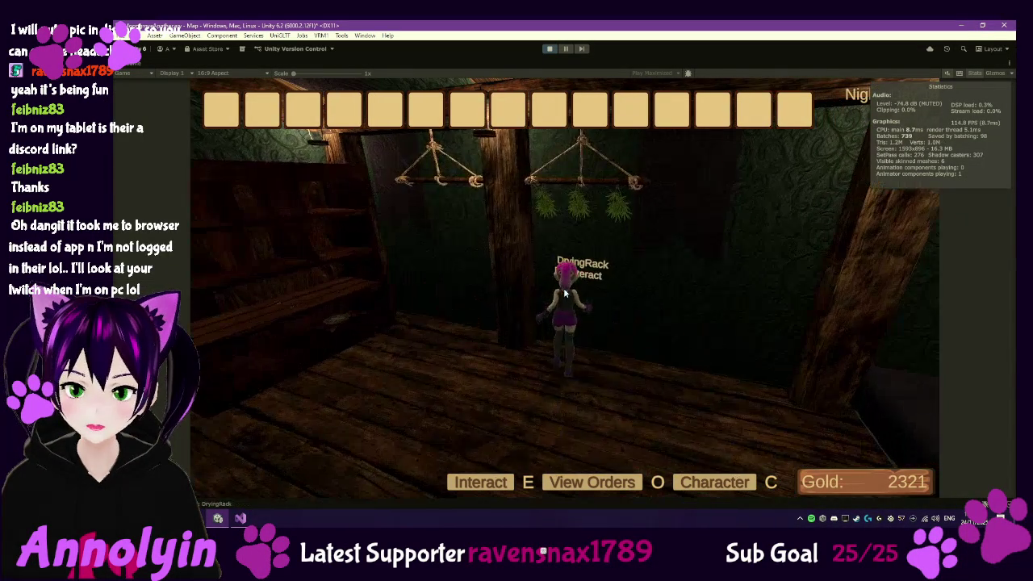
pyautogui.press('e')
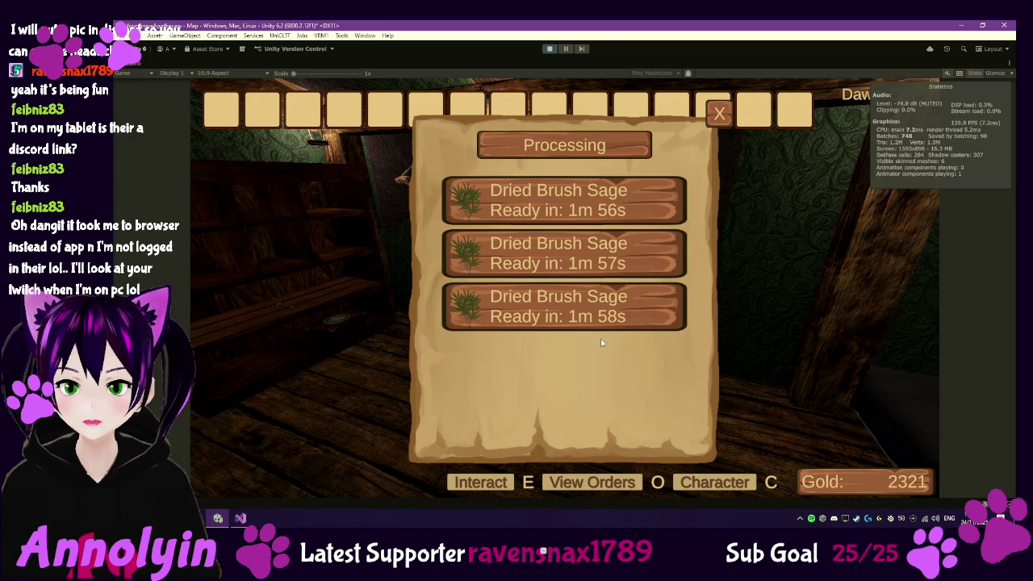
pyautogui.press('Escape')
# Return to the drying rack and bring up an empty slot's recipe list
pyautogui.press('s')
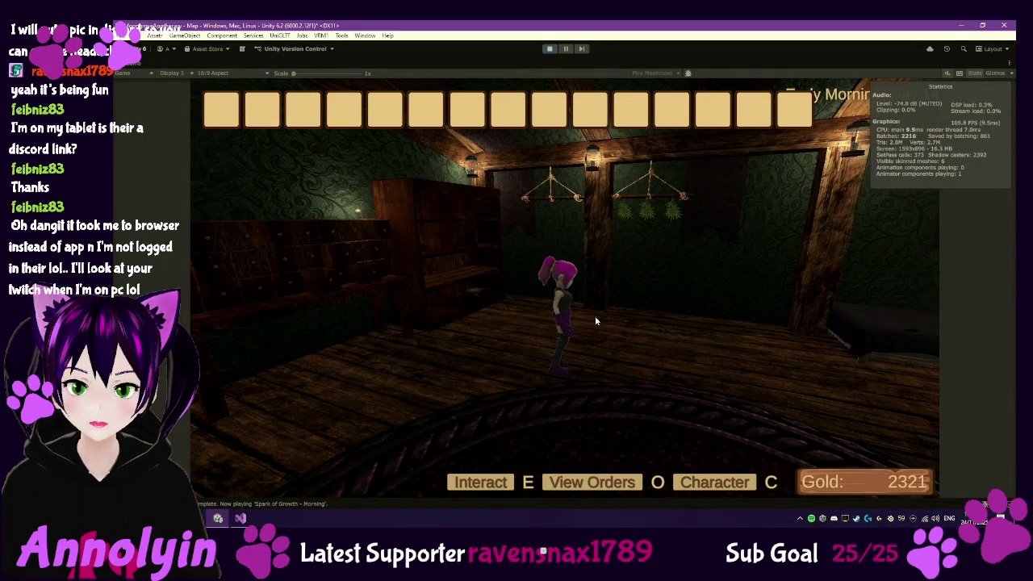
pyautogui.press('w')
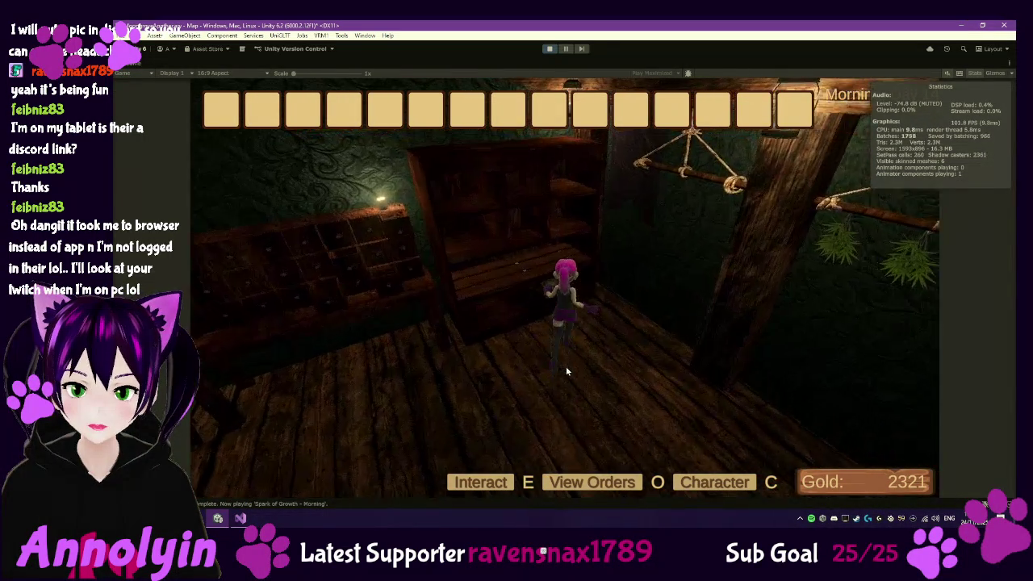
pyautogui.press('e')
pyautogui.click(552, 201)
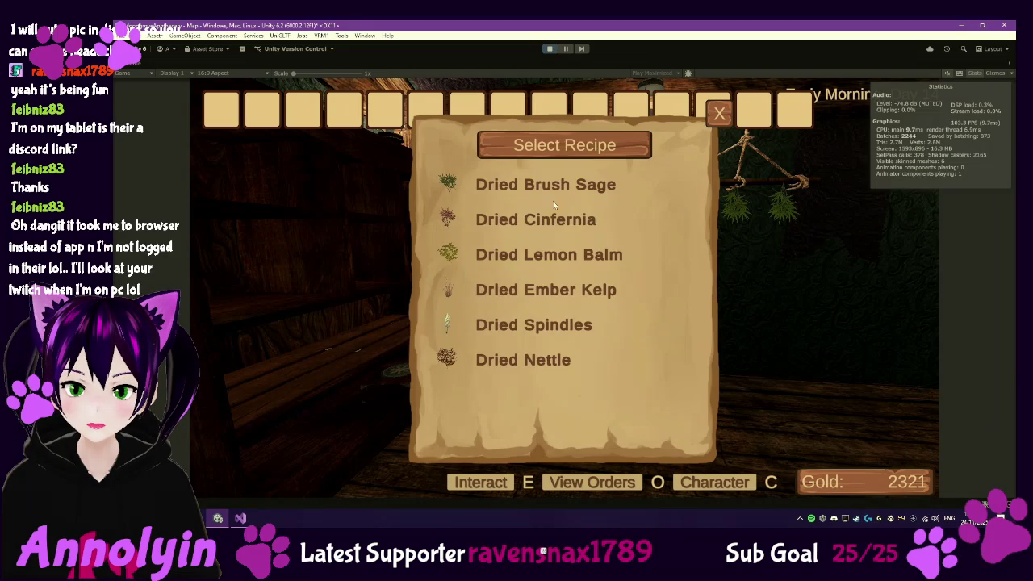
# Start drying Dried Brush Sage, Dried Cinfernia and Dried Ember Kelp in three empty rack slots
pyautogui.click(553, 200)
pyautogui.click(584, 440)
pyautogui.click(582, 252)
pyautogui.click(564, 217)
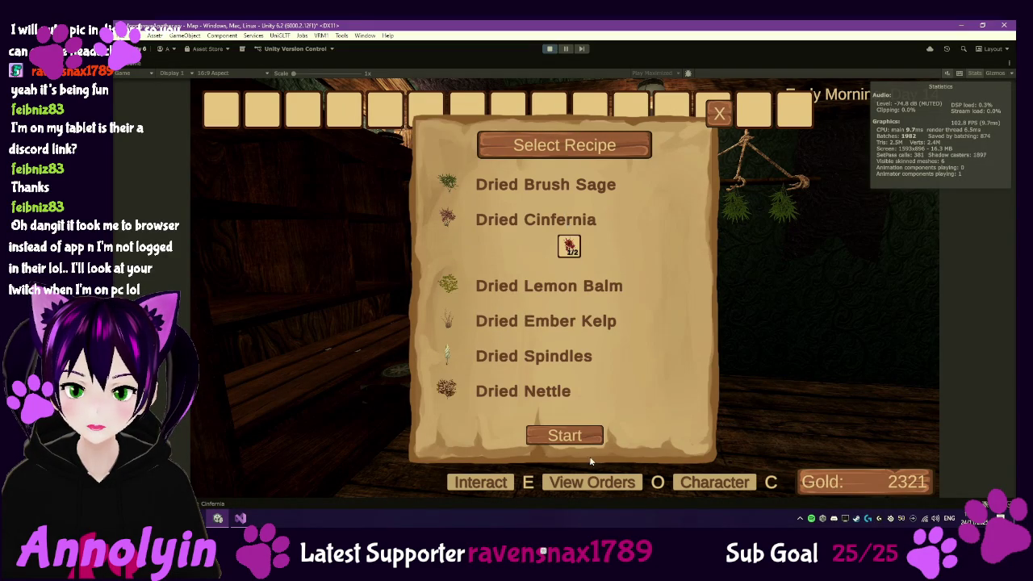
pyautogui.click(580, 436)
pyautogui.click(585, 294)
pyautogui.click(578, 291)
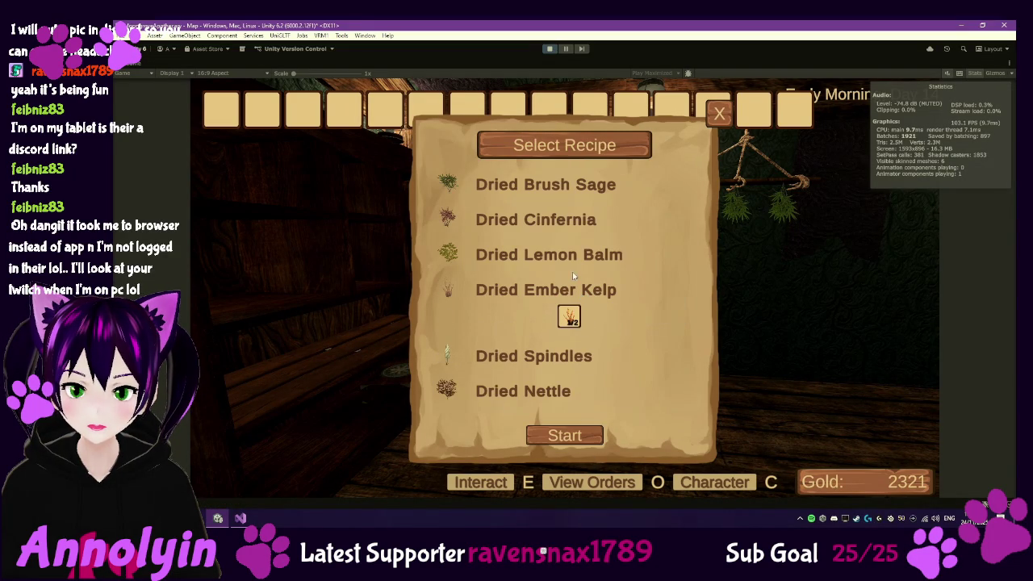
pyautogui.click(558, 434)
pyautogui.click(719, 113)
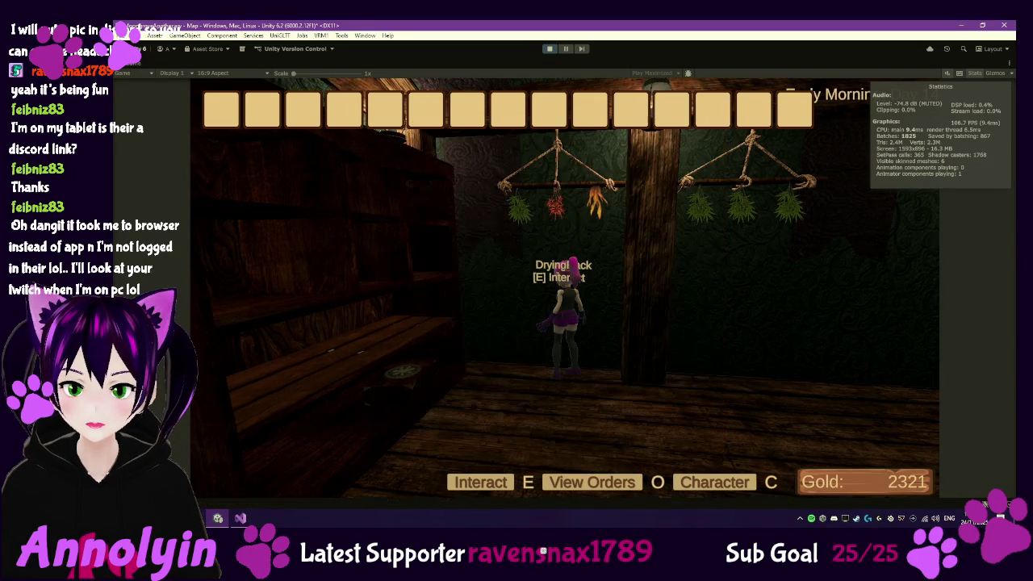
# Reload the Slot 2 save from the pause menu, discarding unsaved progress
pyautogui.press('Escape')
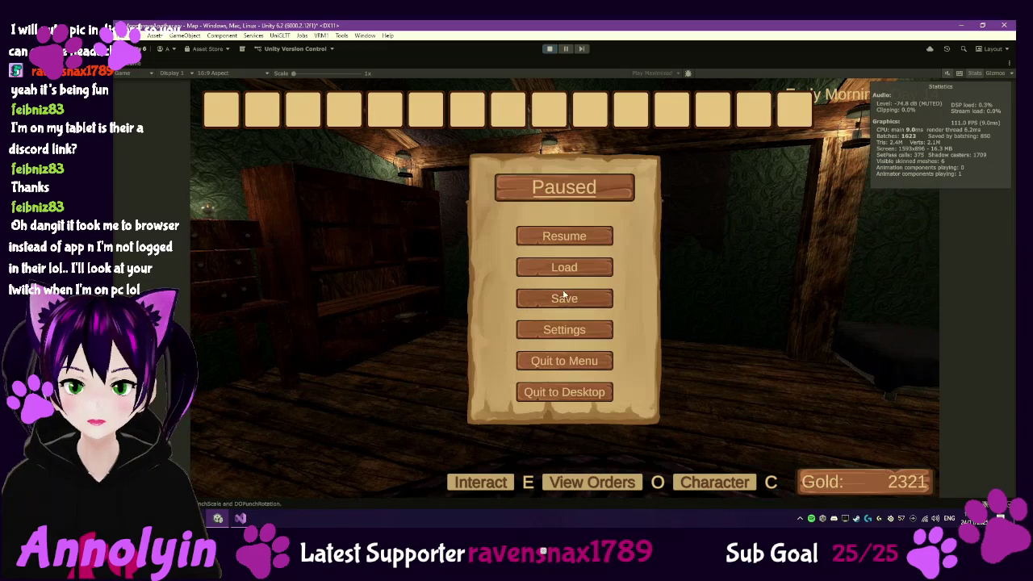
pyautogui.click(562, 266)
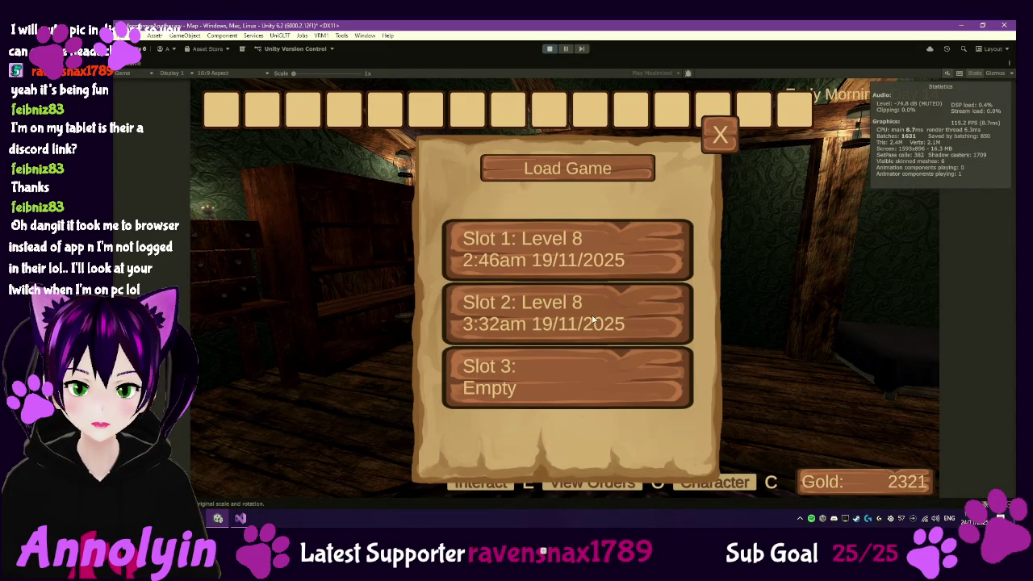
pyautogui.click(597, 319)
pyautogui.click(498, 446)
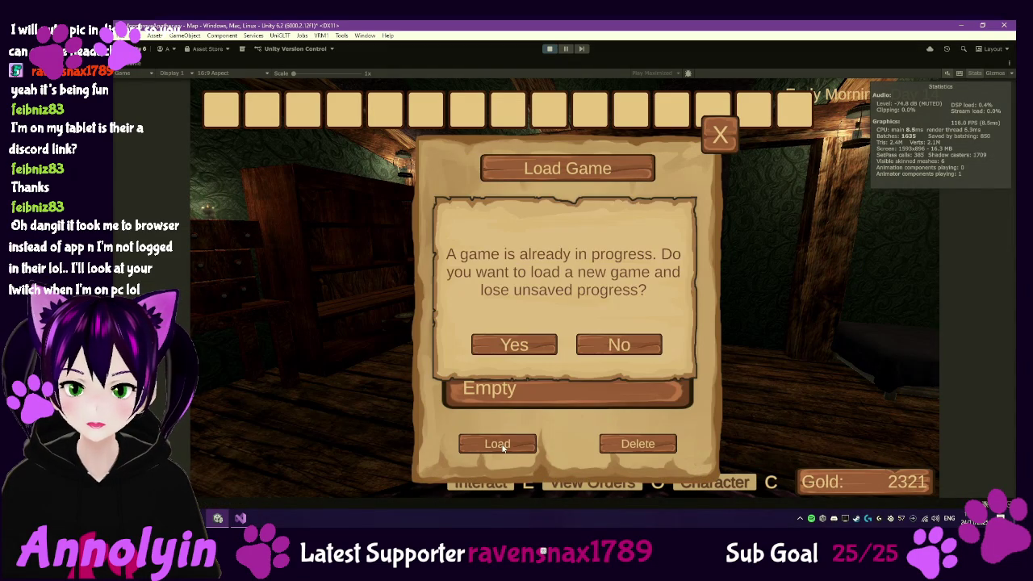
pyautogui.click(530, 349)
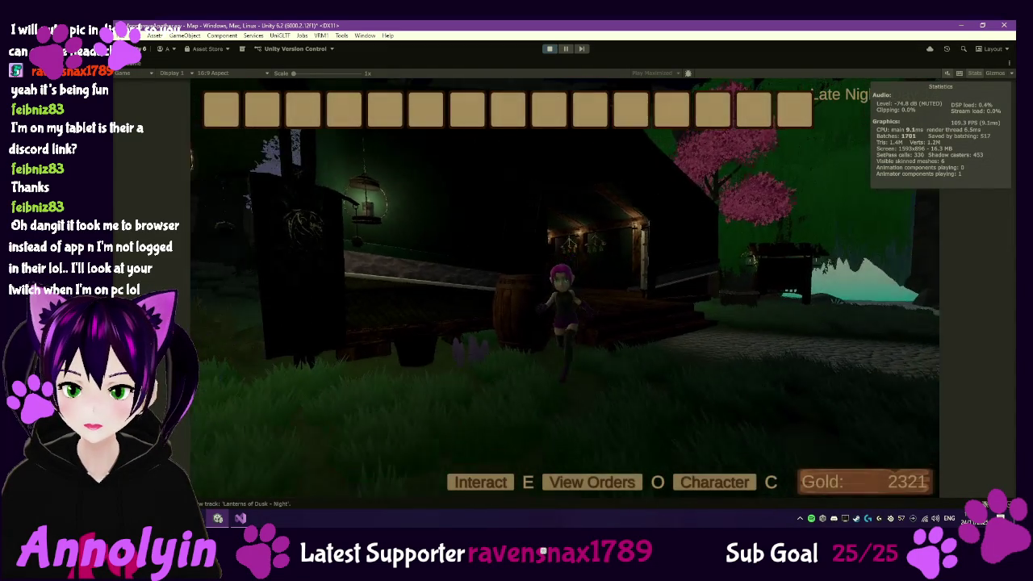
# Walk the character up to the drying racks, pause the game, and leave the maximized Game view
pyautogui.press('w')
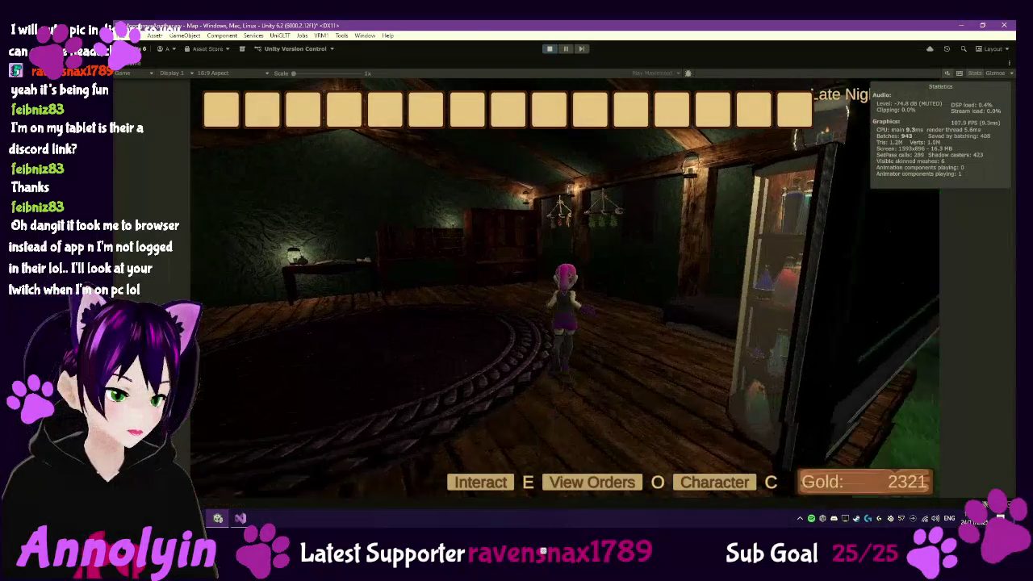
pyautogui.press('w')
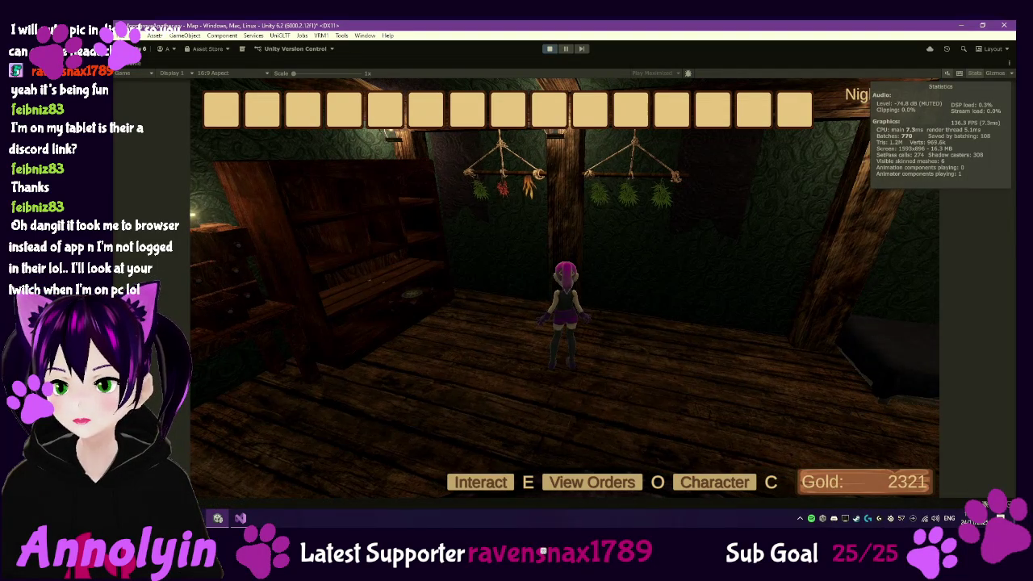
pyautogui.press('Escape')
pyautogui.doubleClick(135, 73)
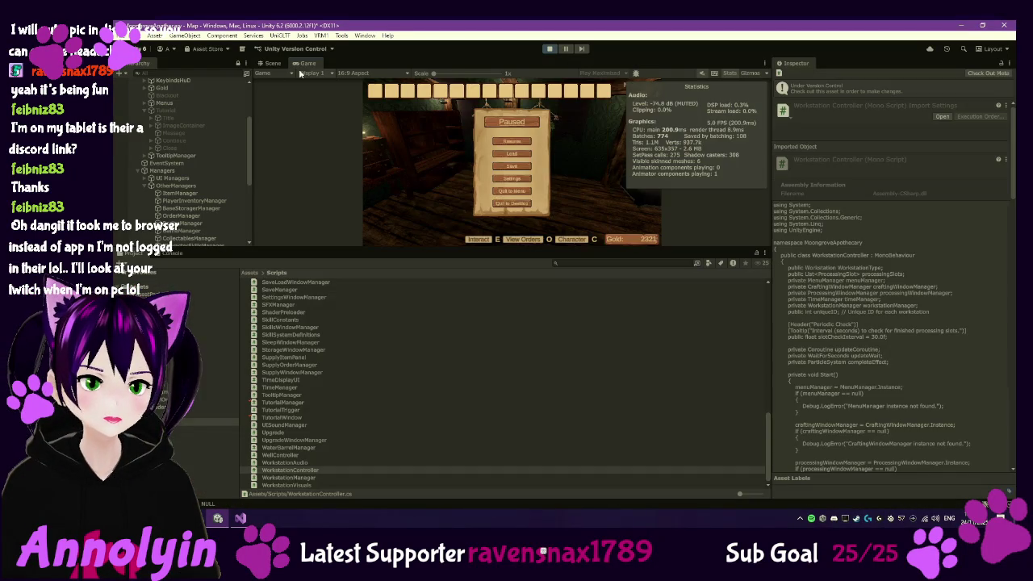
# Switch to the Scene view and expand TerrainPrefab > Tent > Workstations > DryingRack in the Hierarchy
pyautogui.click(275, 64)
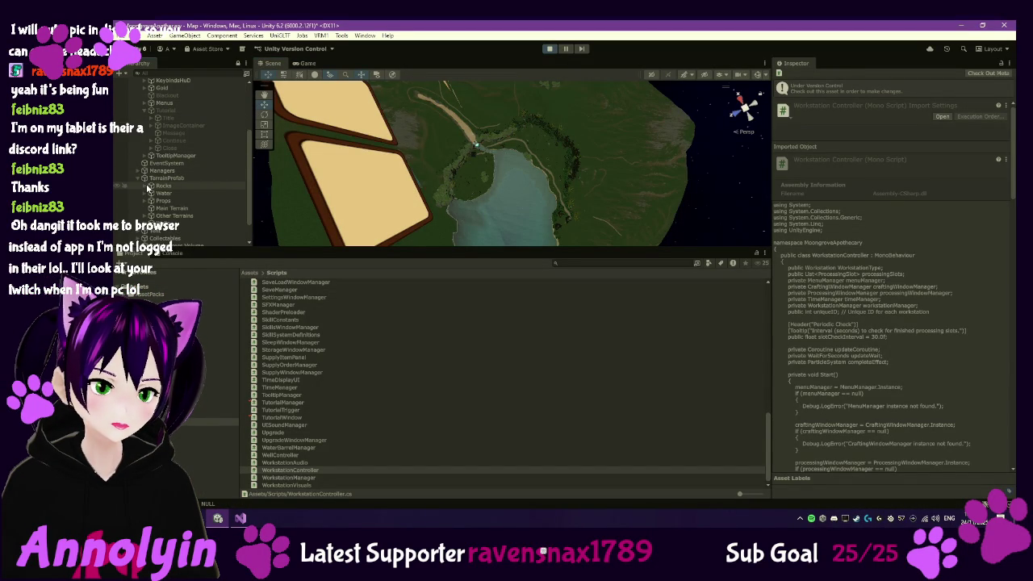
pyautogui.click(139, 182)
pyautogui.click(140, 205)
pyautogui.scroll(-2, 197, 209)
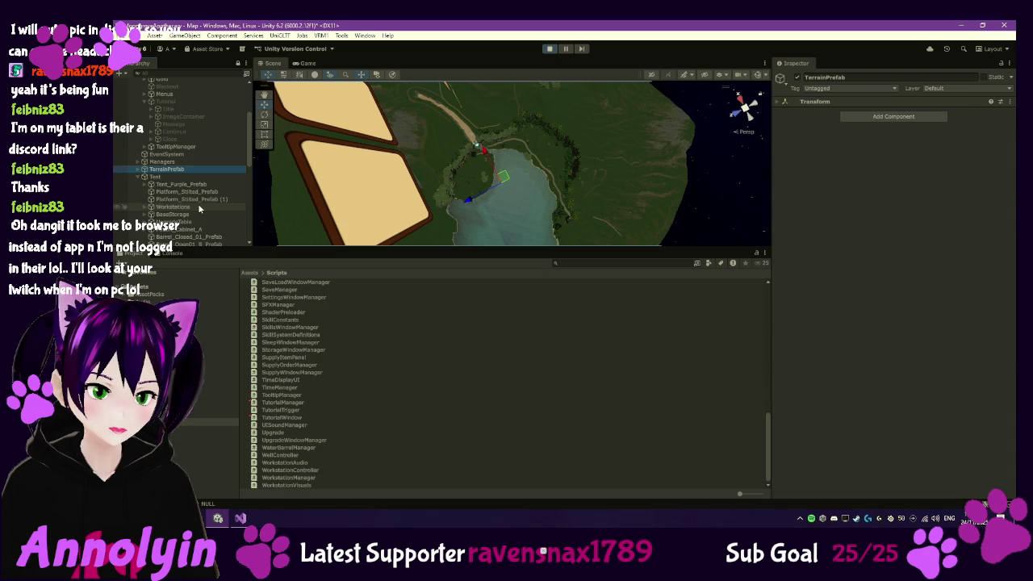
pyautogui.click(144, 208)
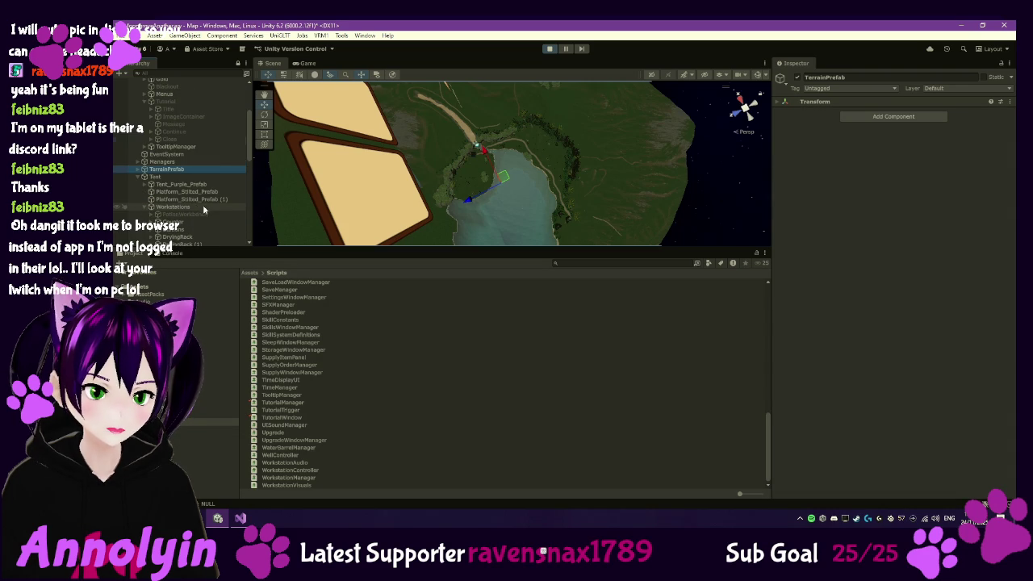
pyautogui.scroll(-2, 202, 204)
pyautogui.click(194, 210)
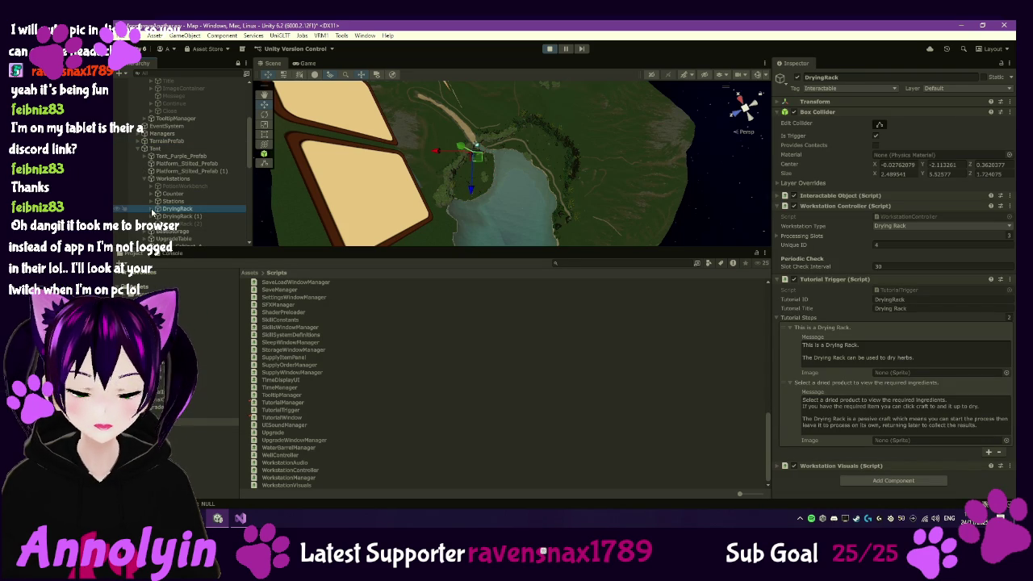
pyautogui.scroll(-2, 152, 202)
pyautogui.click(152, 181)
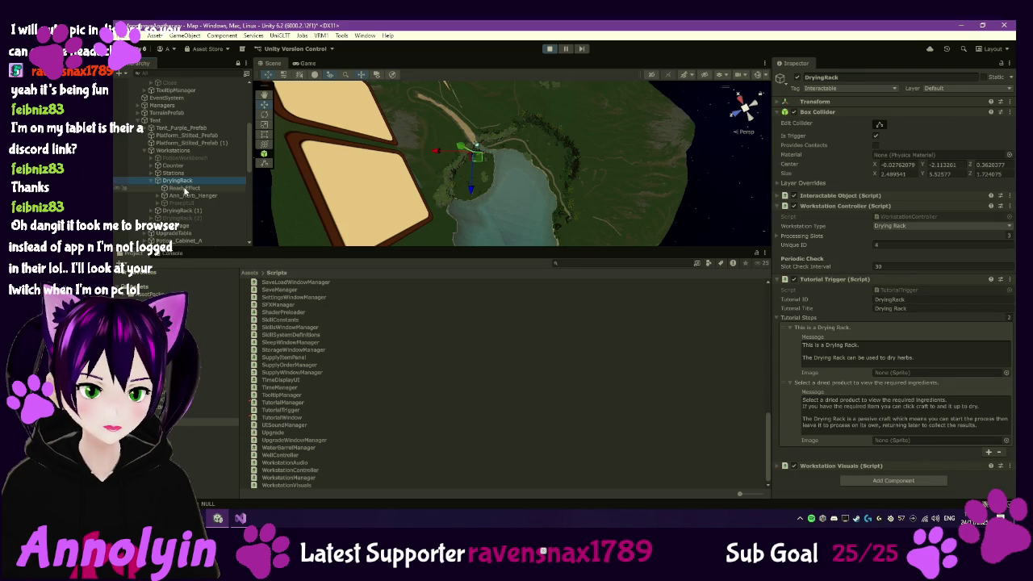
# Inspect Ann_Herb_Hanger's Slot1 and Slot2, then the DryingRack's Processing Slots values
pyautogui.click(157, 196)
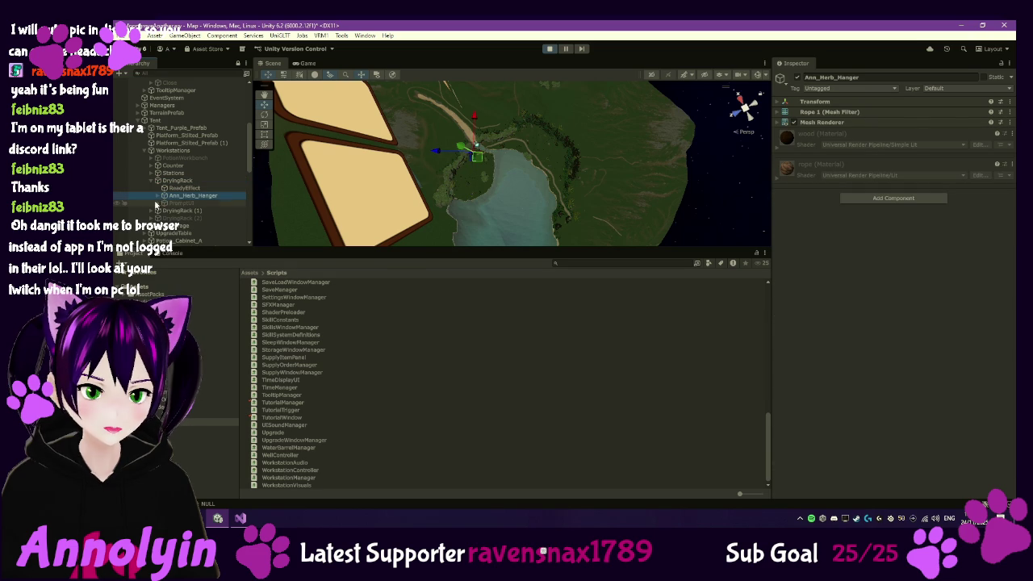
pyautogui.click(157, 196)
pyautogui.click(187, 203)
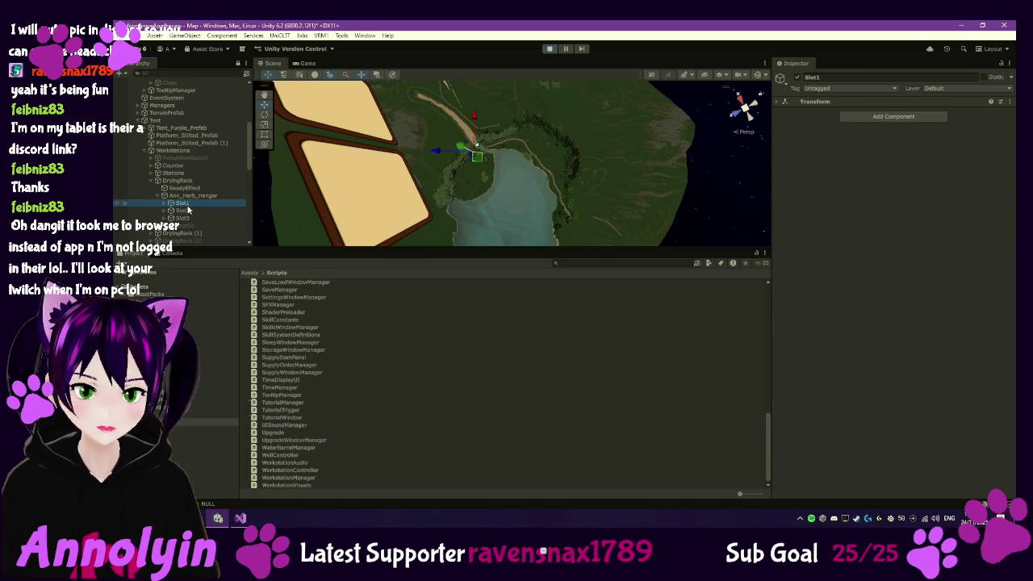
pyautogui.click(190, 211)
pyautogui.click(179, 180)
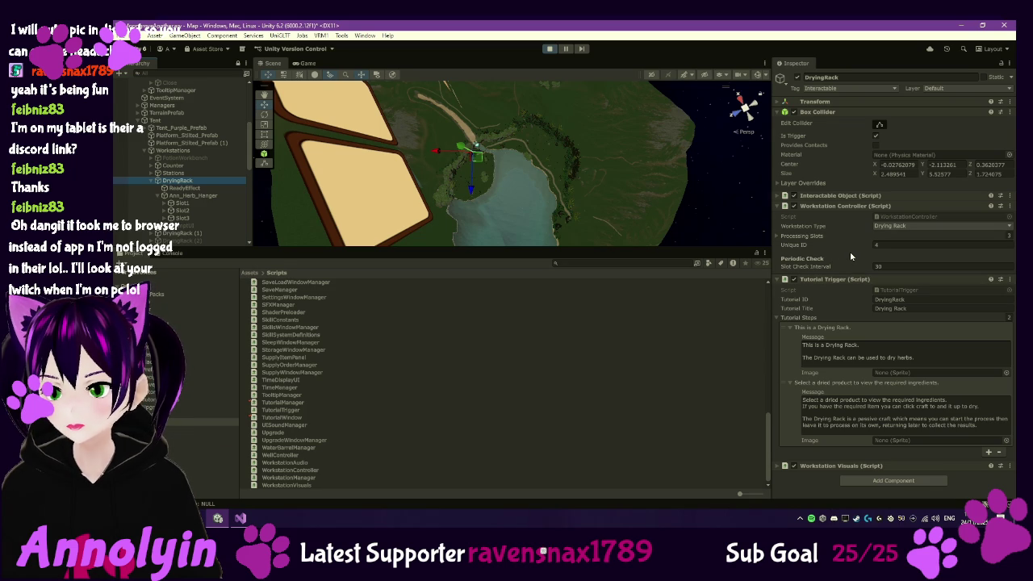
pyautogui.click(778, 236)
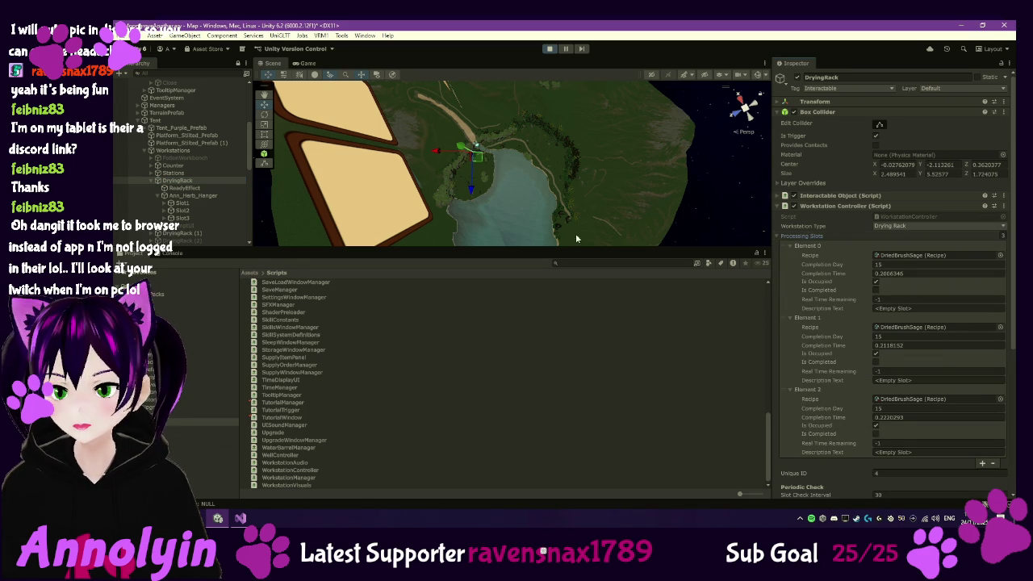
pyautogui.click(198, 233)
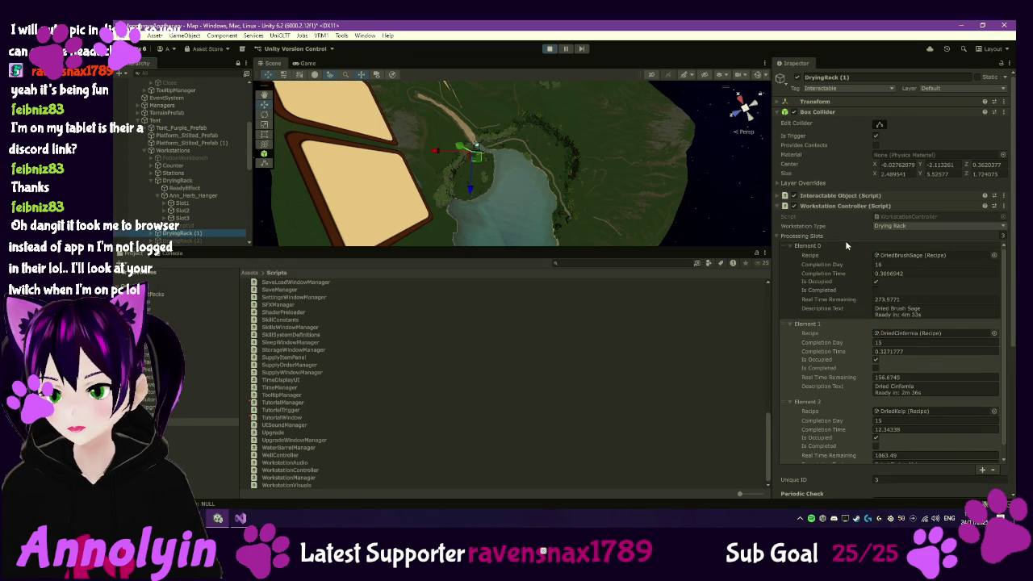
pyautogui.scroll(-3, 846, 245)
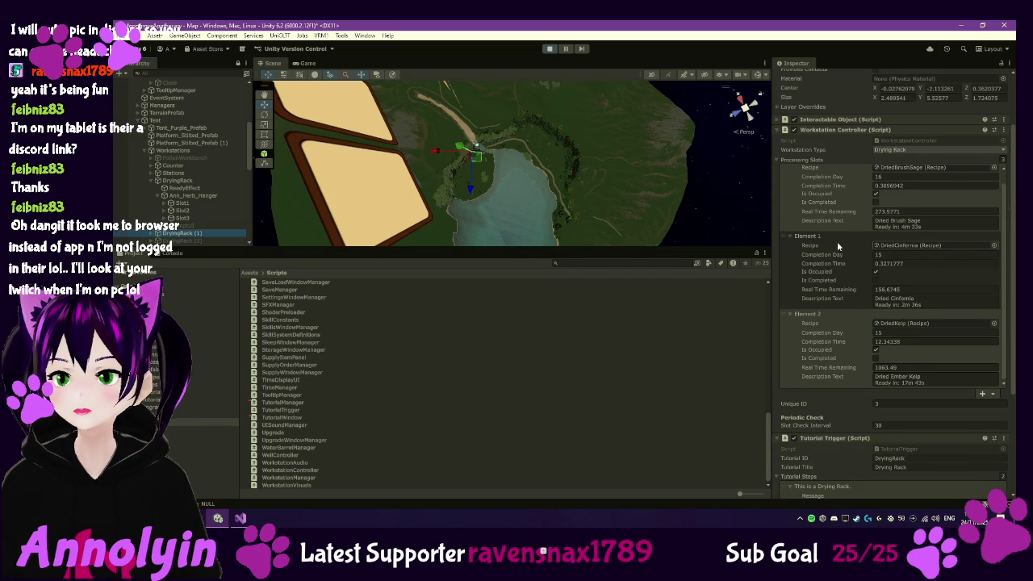
# Check out WorkstationController.cs through Version Control and open it in Visual Studio
pyautogui.click(298, 477)
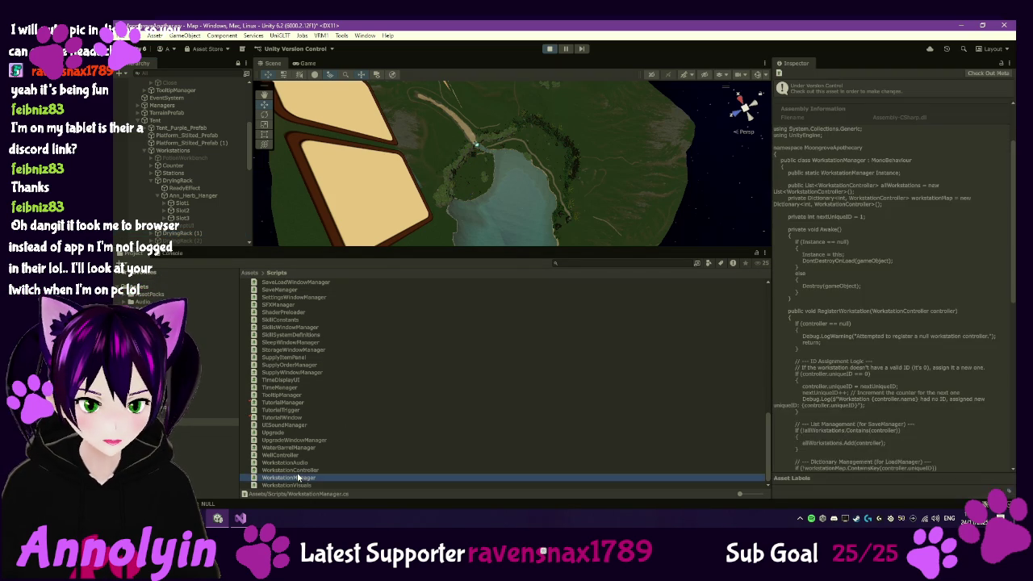
pyautogui.click(295, 470)
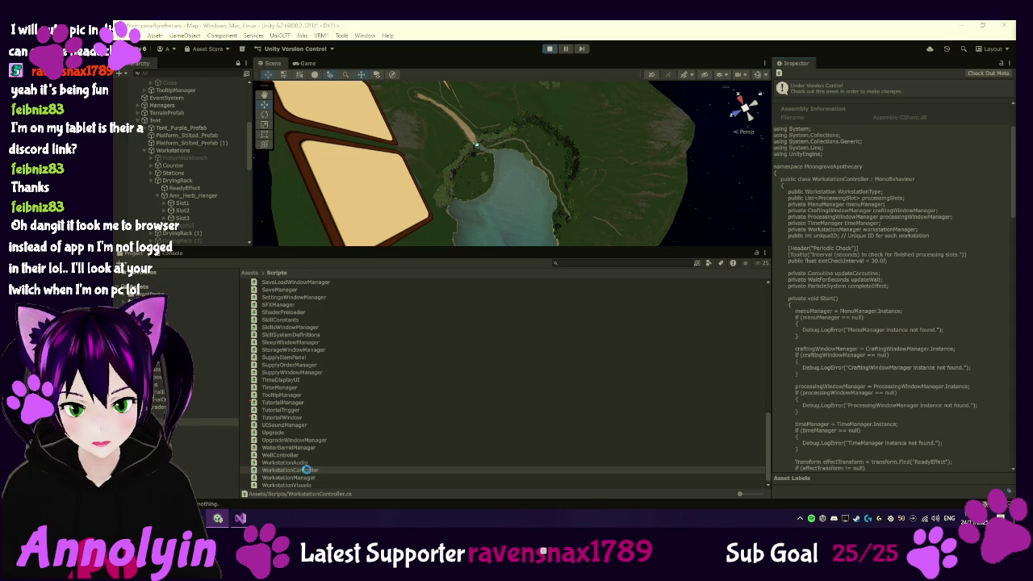
pyautogui.click(307, 470)
pyautogui.rightClick(308, 471)
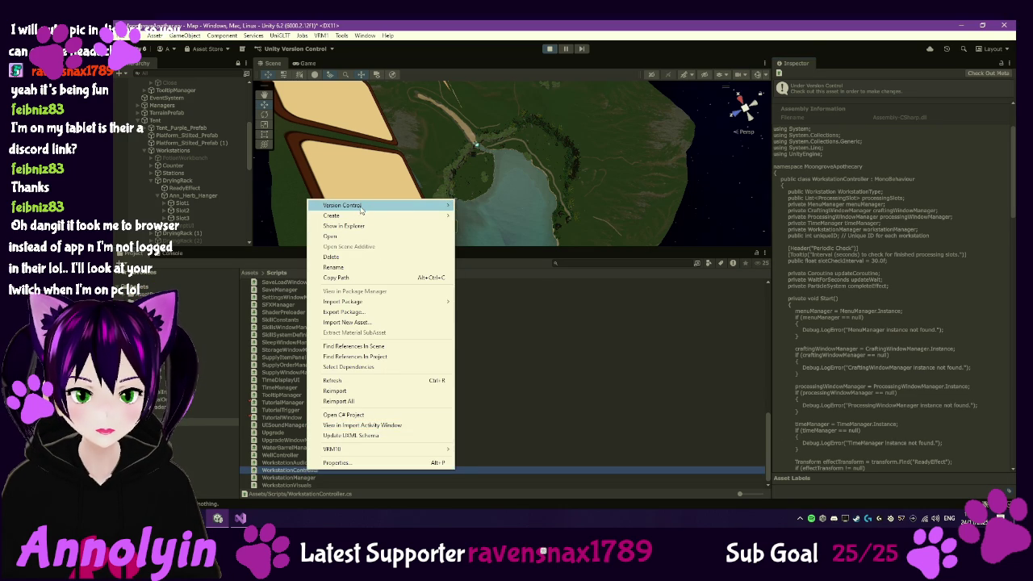
pyautogui.moveTo(361, 209)
pyautogui.click(484, 229)
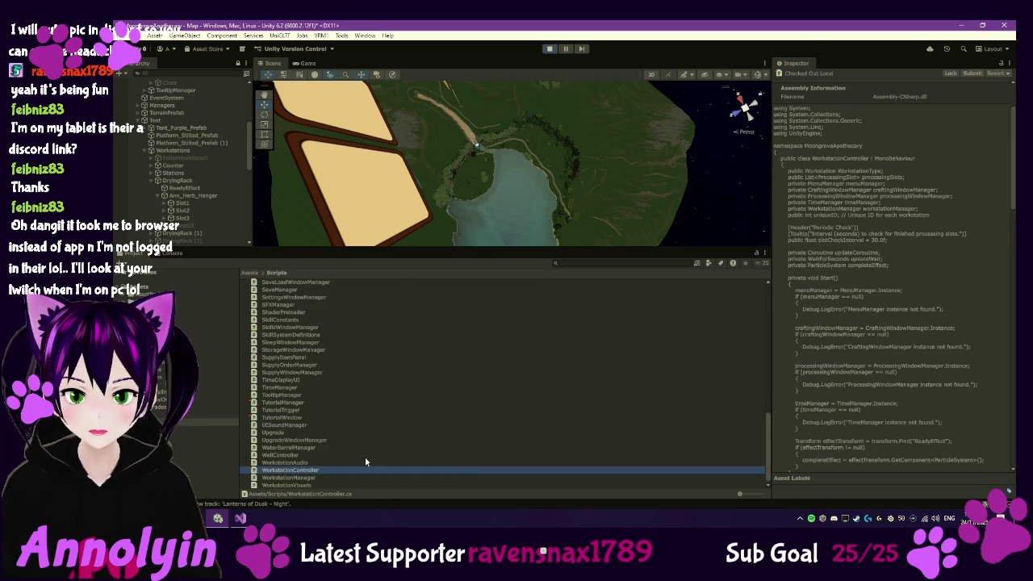
pyautogui.doubleClick(311, 471)
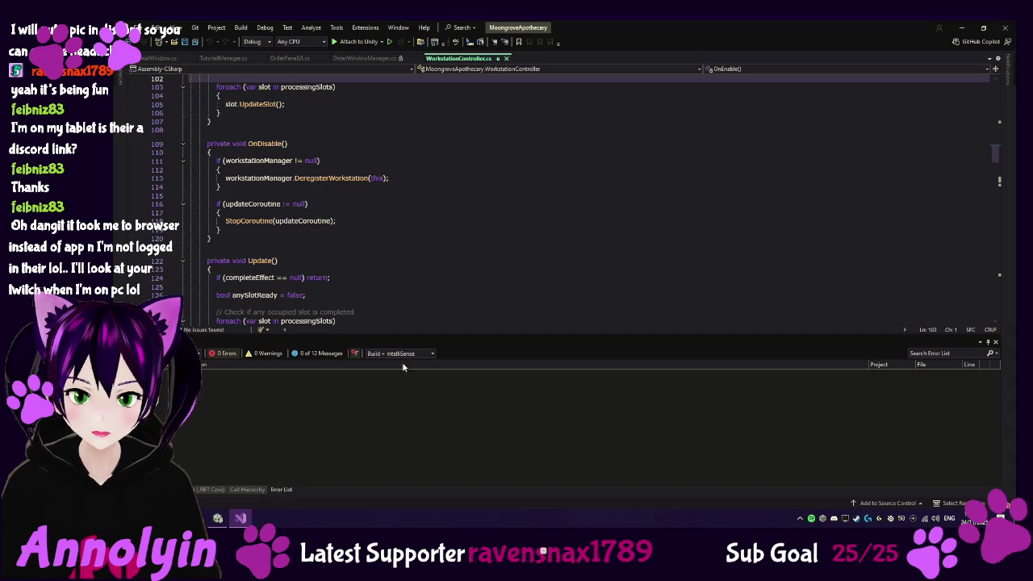
# Scroll WorkstationController.cs down to LoadData, where processingSlots.Clear() sits inside the savedData null check
pyautogui.scroll(9, 496, 242)
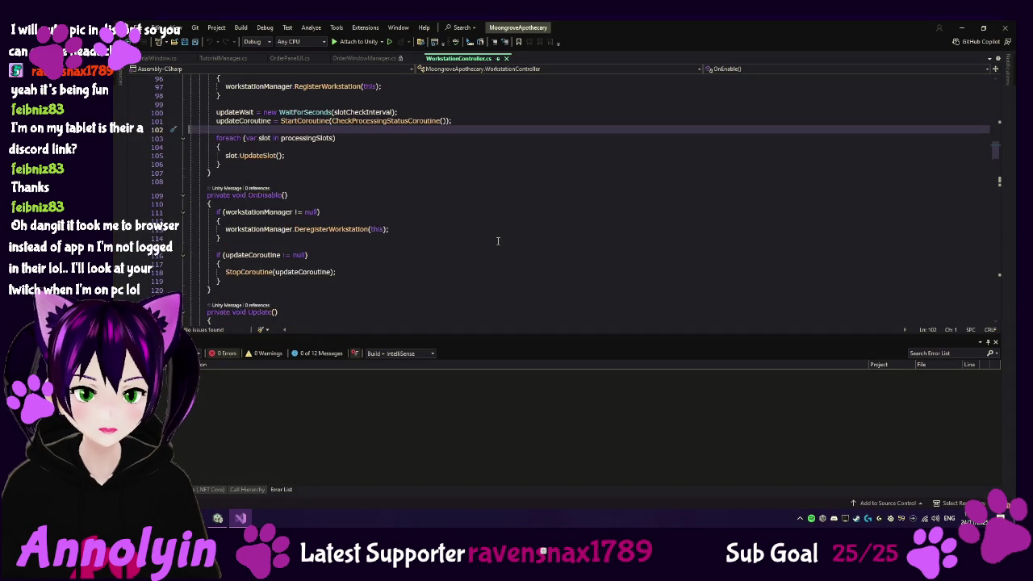
pyautogui.scroll(20, 498, 241)
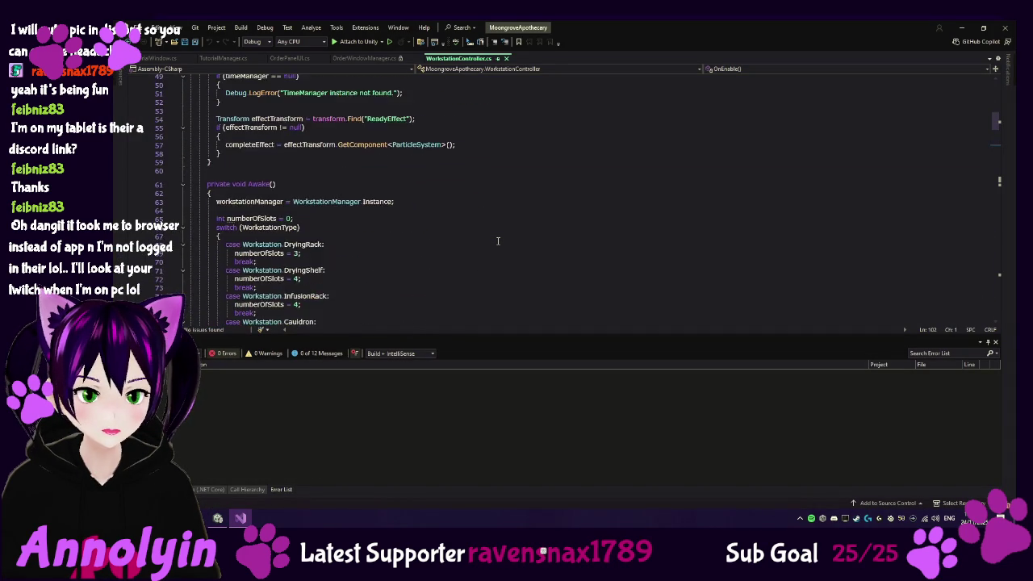
pyautogui.scroll(-19, 497, 241)
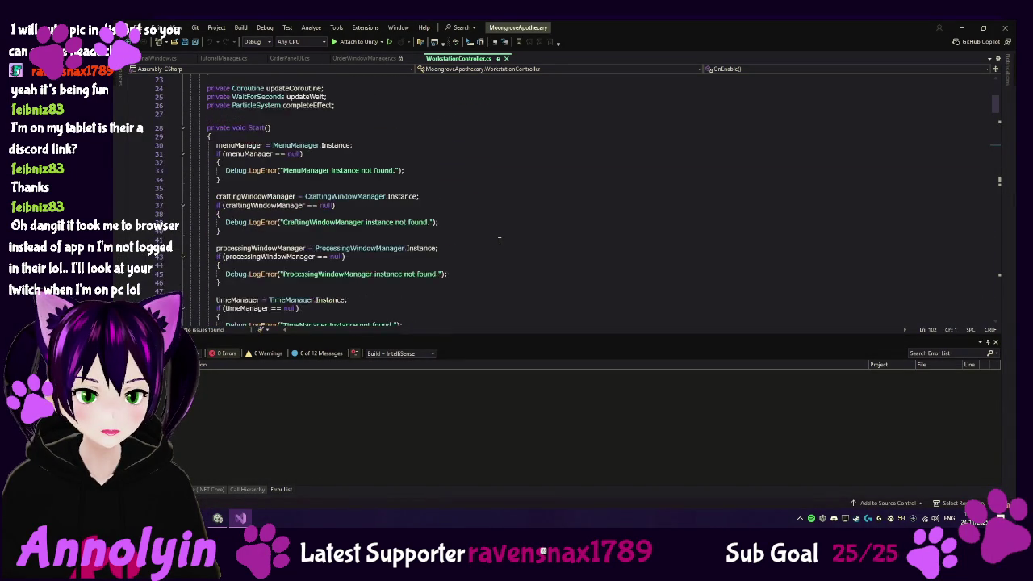
pyautogui.scroll(-11, 552, 212)
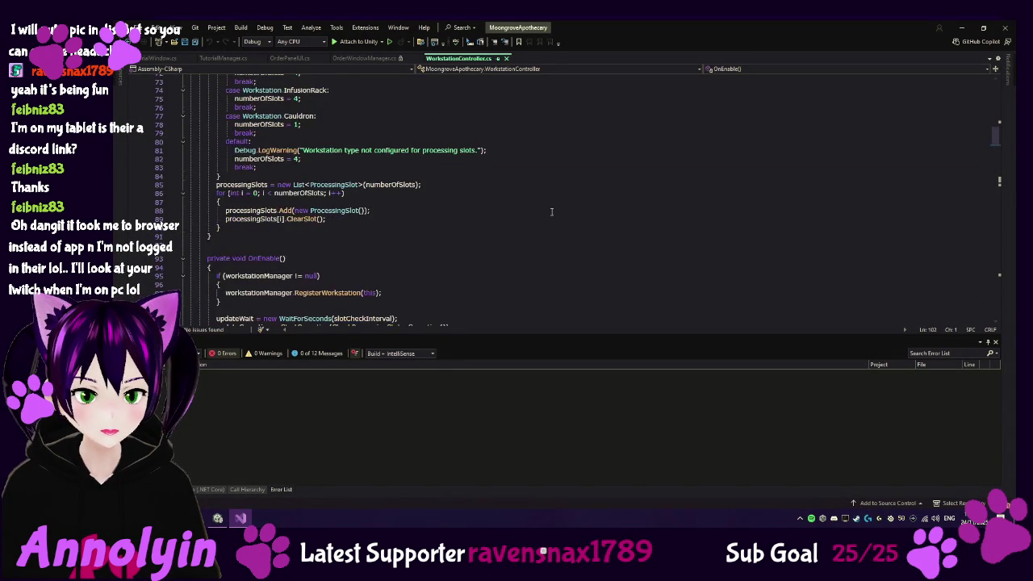
pyautogui.scroll(-1, 555, 210)
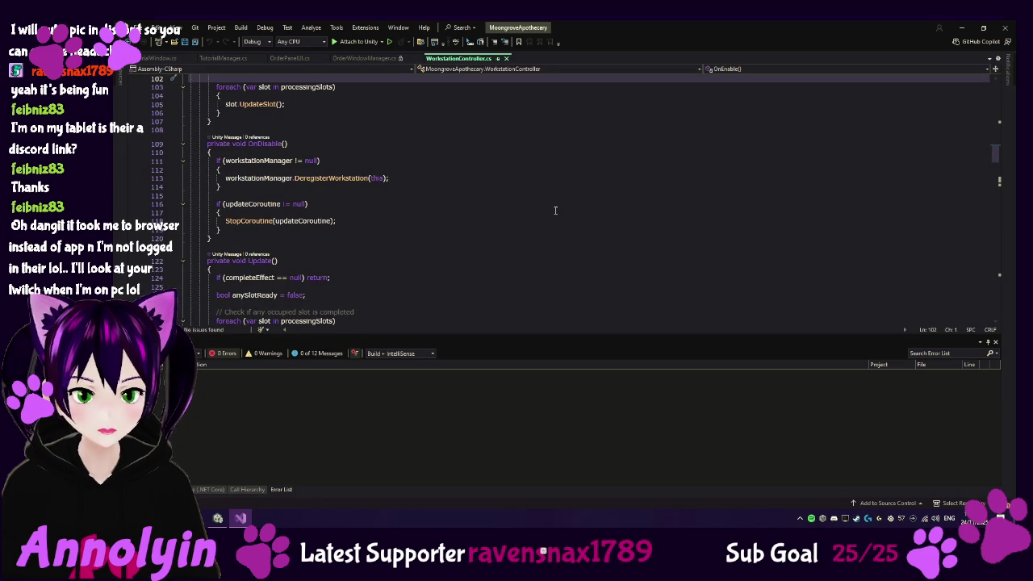
pyautogui.scroll(-12, 555, 210)
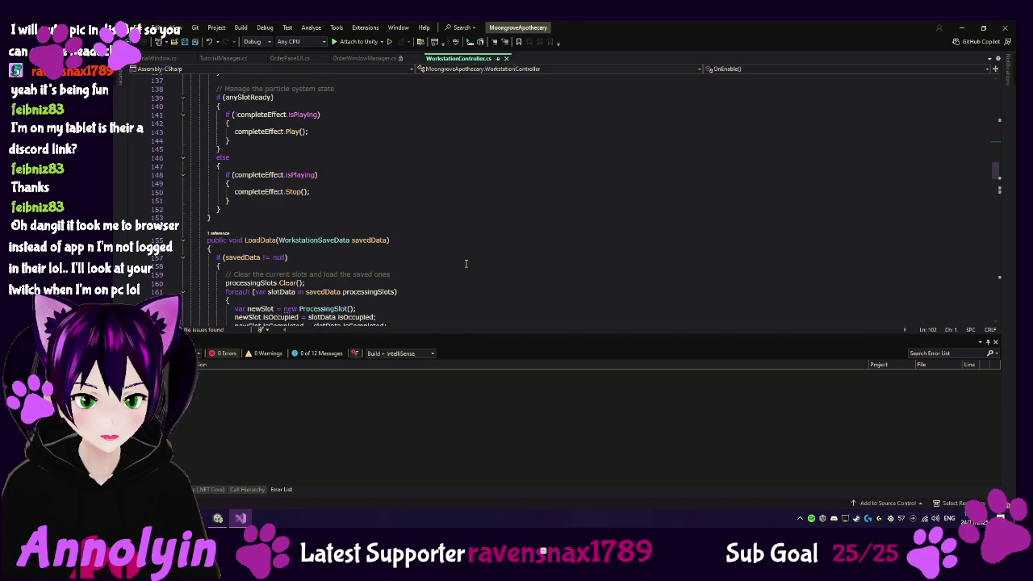
pyautogui.scroll(-1, 471, 267)
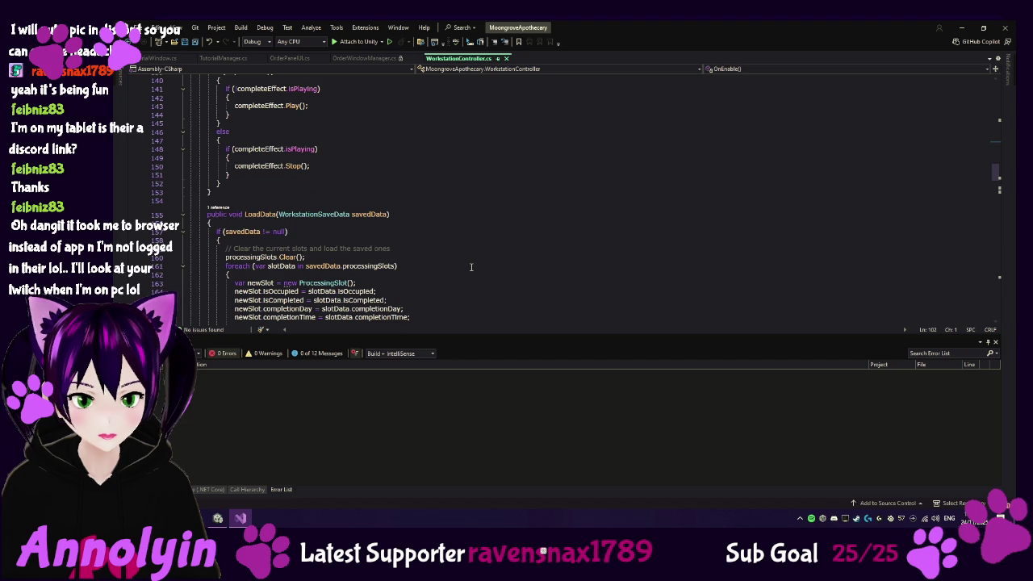
pyautogui.scroll(-1, 471, 267)
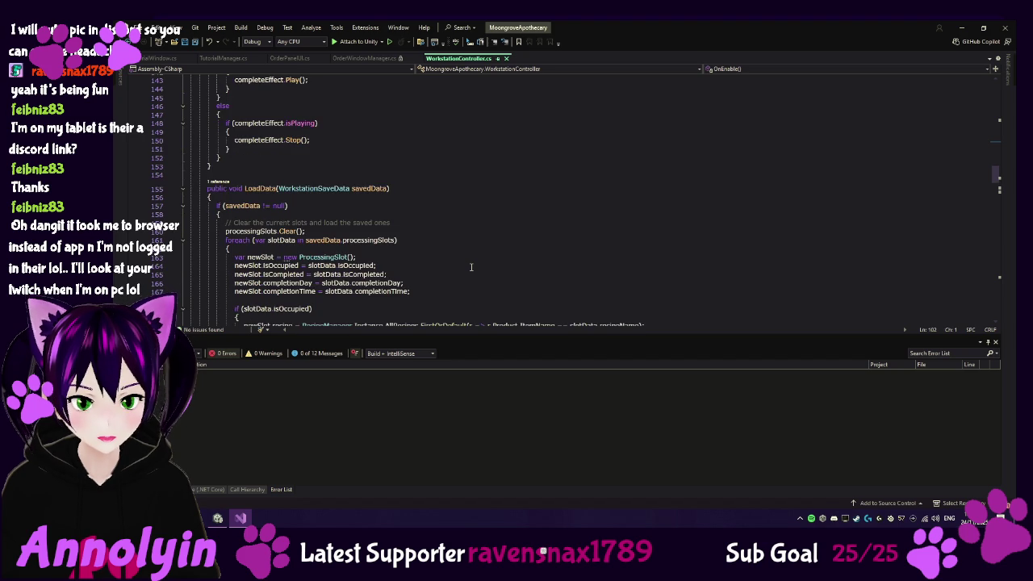
pyautogui.scroll(-1, 471, 267)
pyautogui.scroll(-1, 471, 267)
pyautogui.scroll(-1, 471, 267)
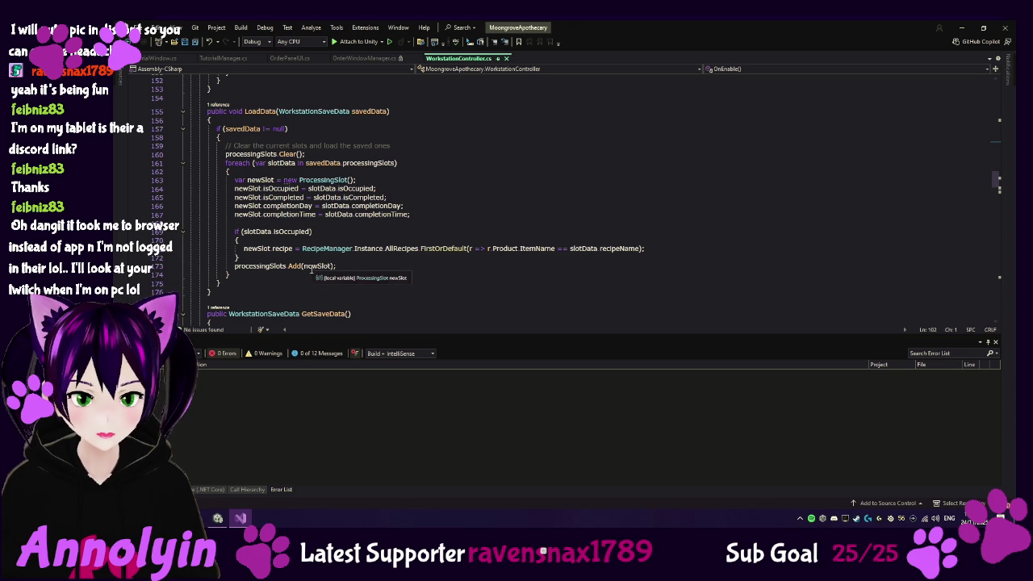
pyautogui.scroll(-2, 507, 270)
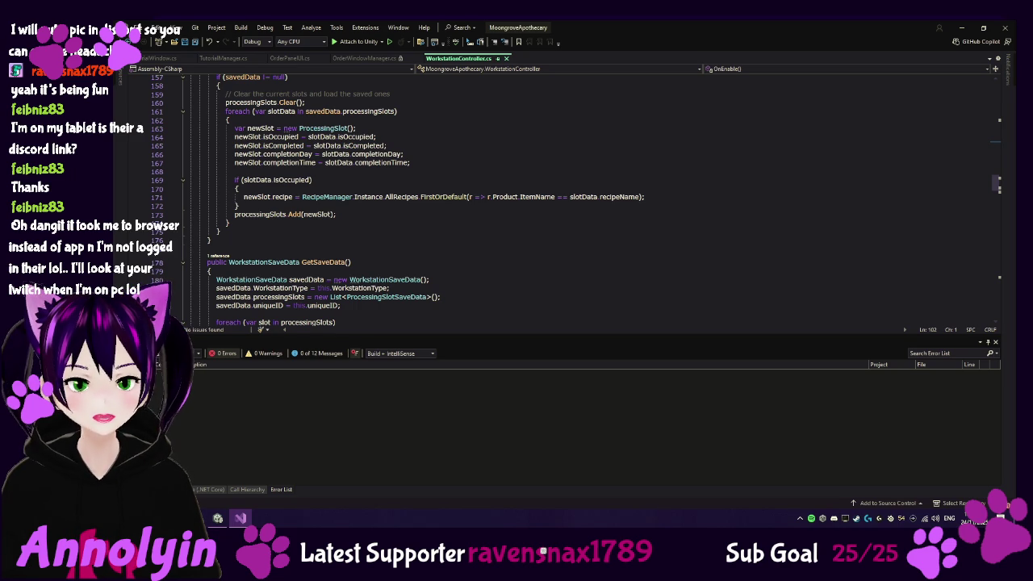
pyautogui.scroll(2, 336, 223)
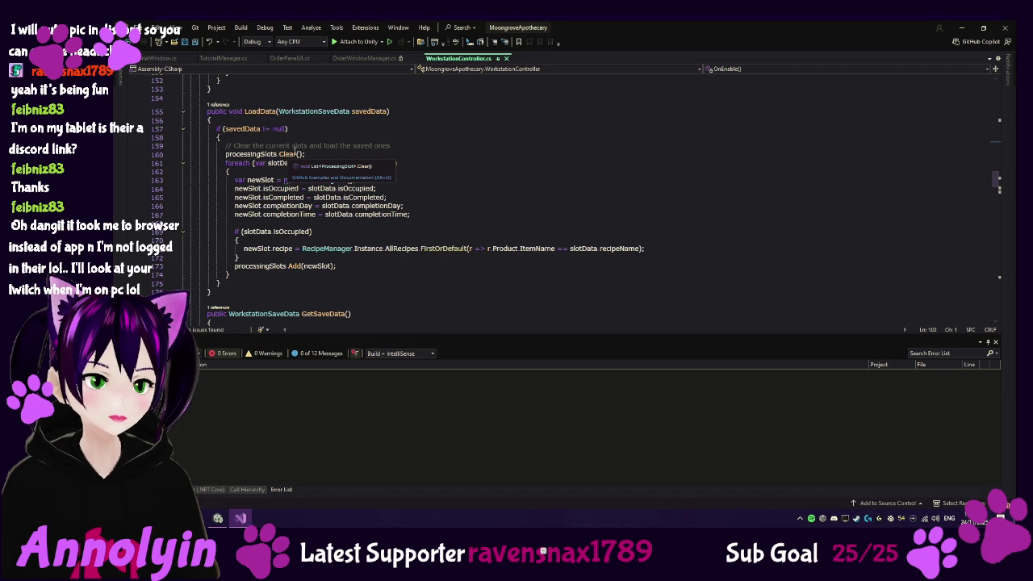
pyautogui.click(280, 153)
pyautogui.rightClick(286, 154)
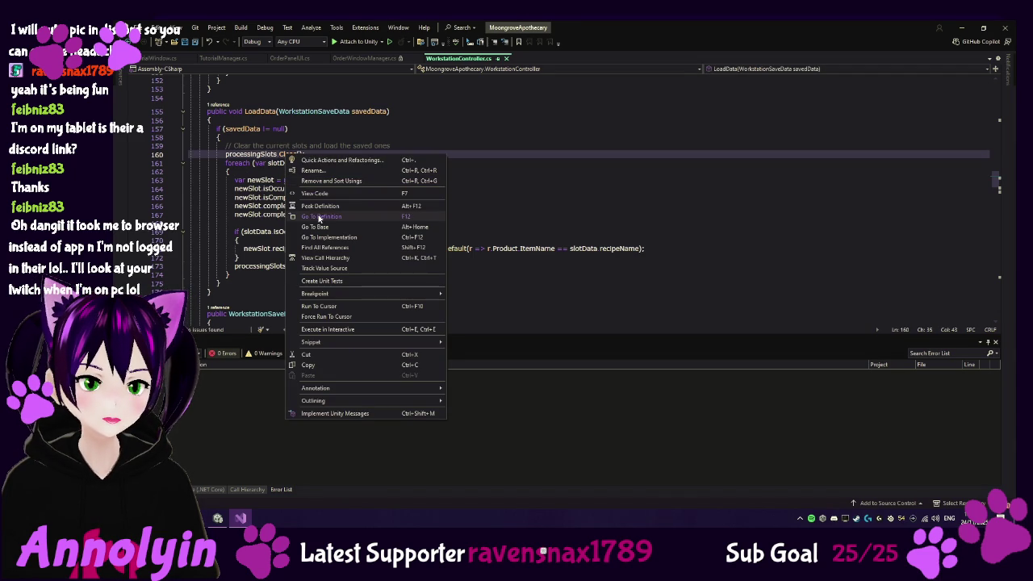
pyautogui.click(324, 216)
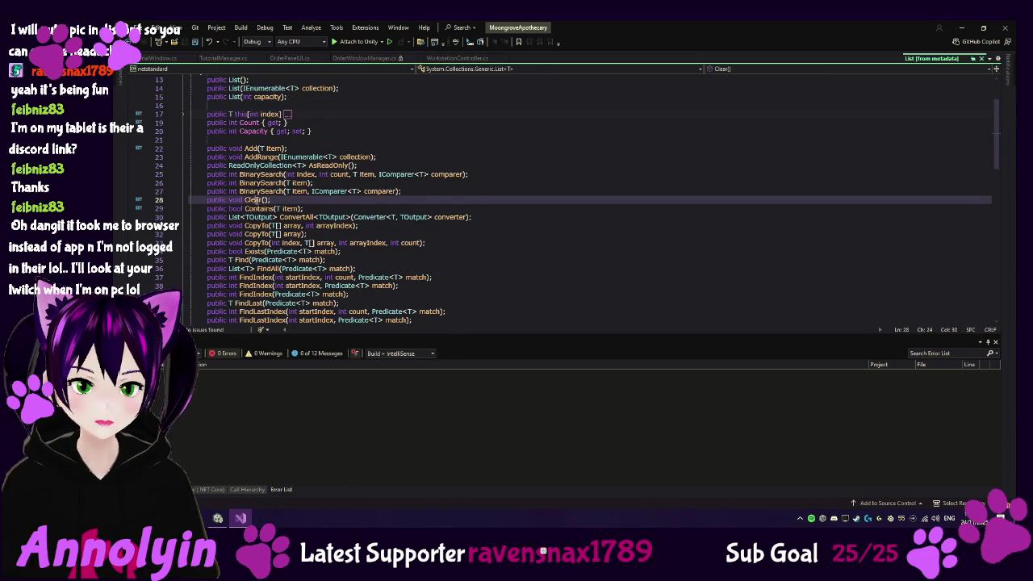
pyautogui.rightClick(257, 203)
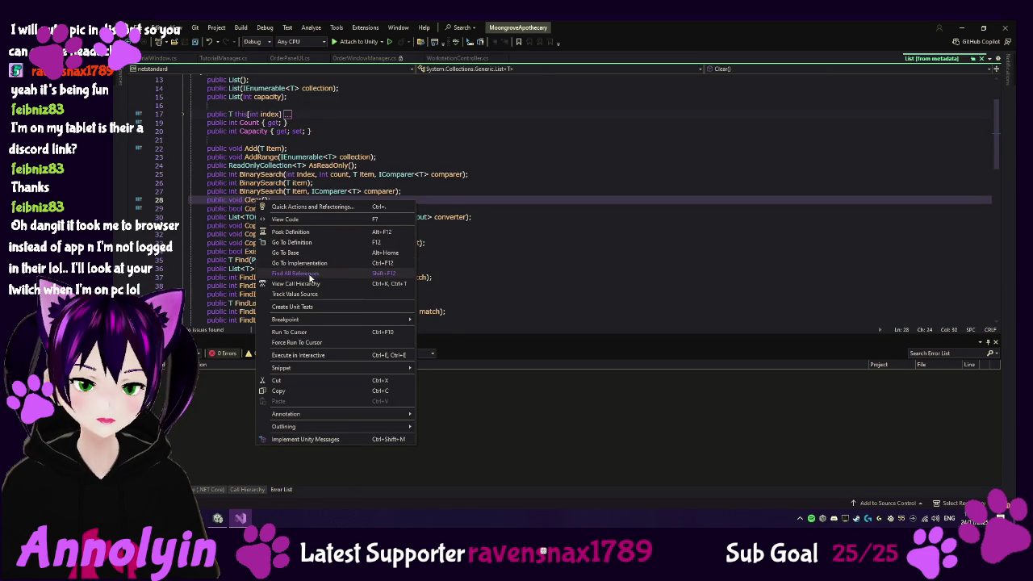
pyautogui.click(299, 233)
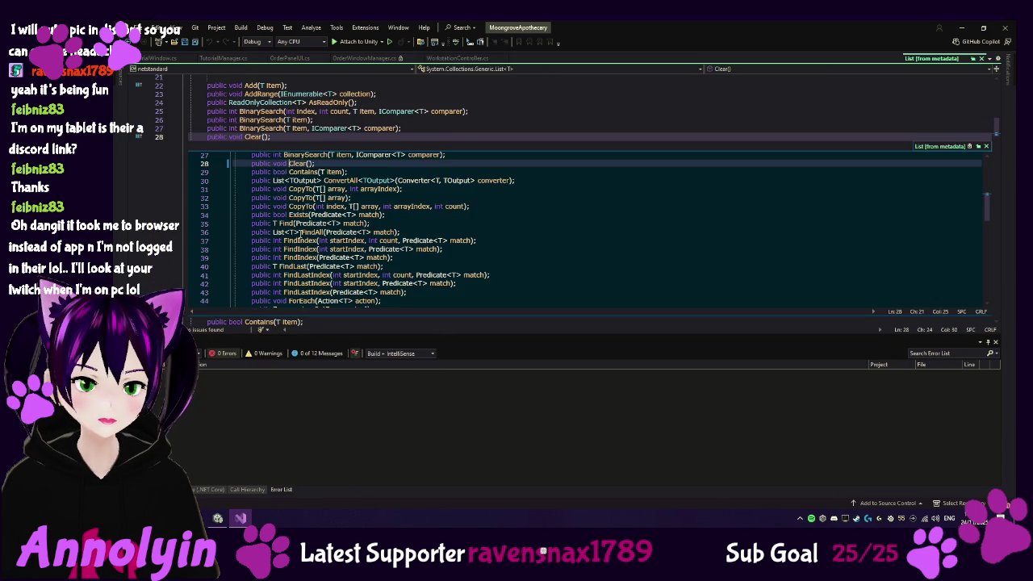
pyautogui.scroll(-2, 307, 232)
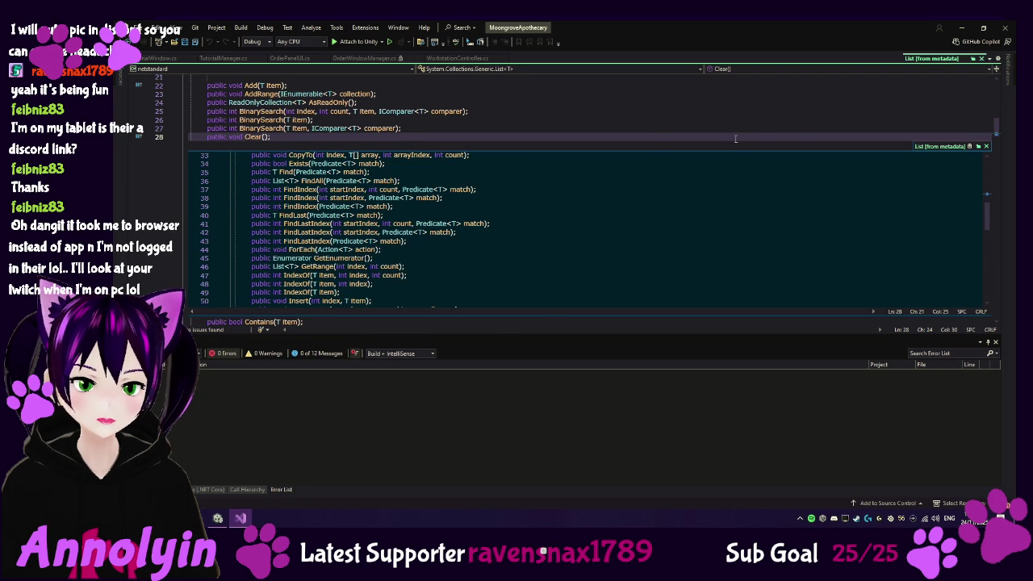
pyautogui.scroll(6, 518, 147)
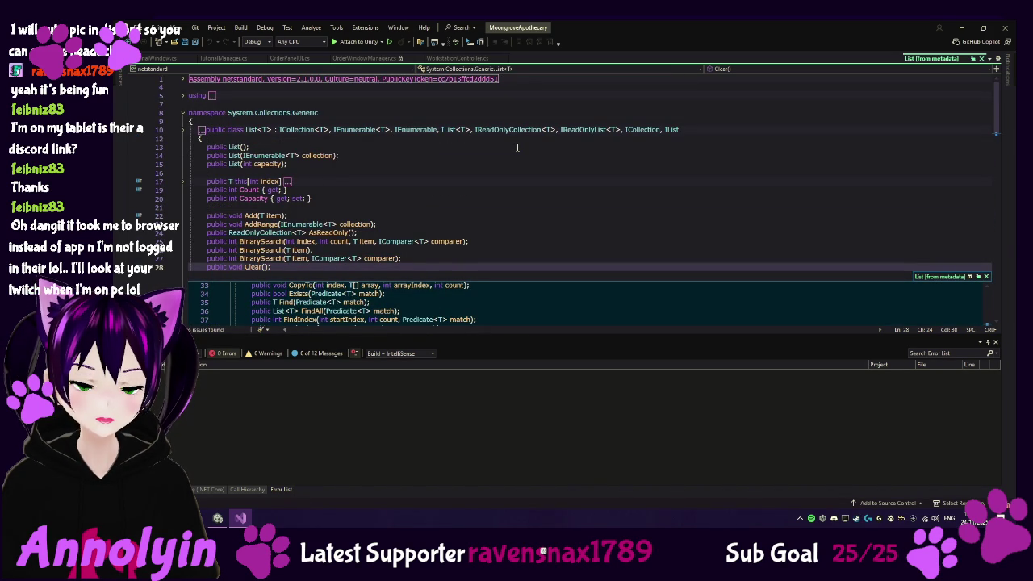
pyautogui.click(981, 58)
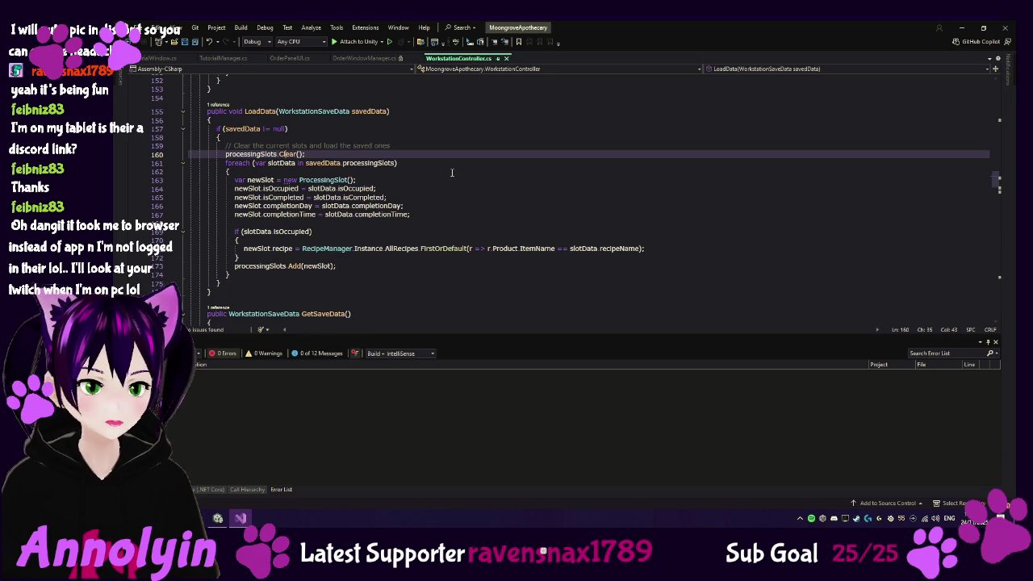
pyautogui.scroll(-1, 452, 172)
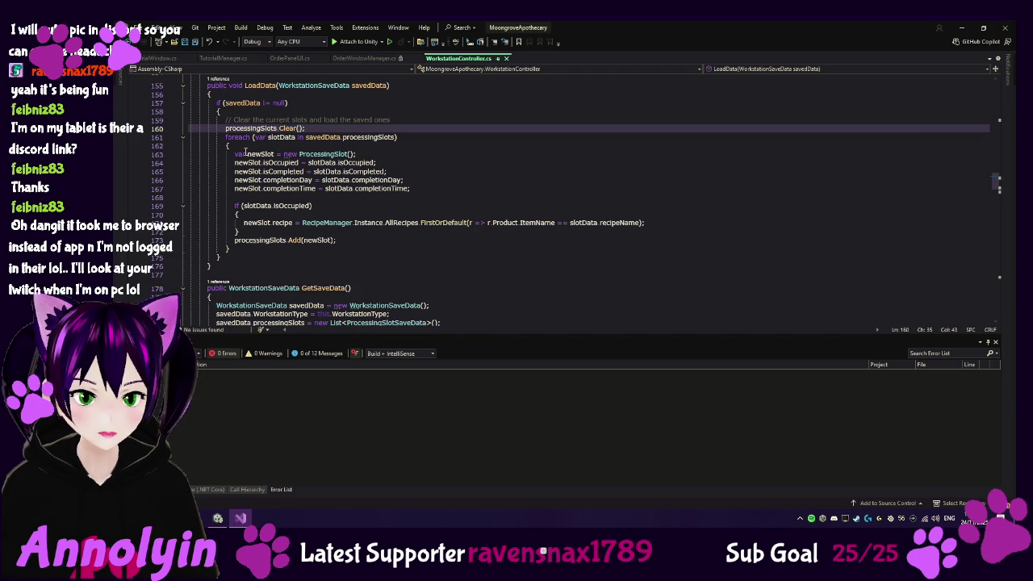
# Move processingSlots.Clear(); above the if (savedData != null) line in LoadData and save the file
pyautogui.click(255, 127)
pyautogui.press('Home')
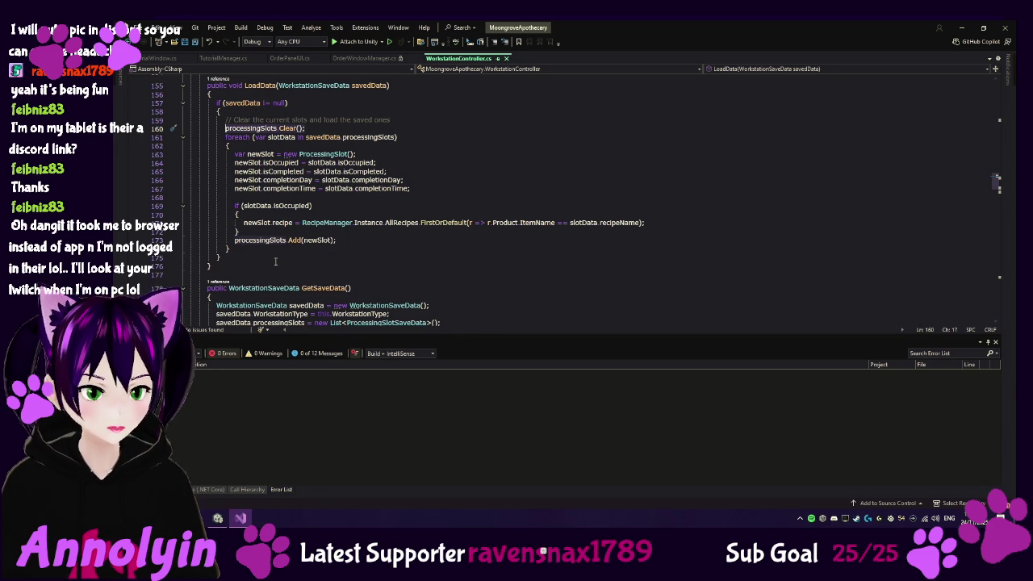
pyautogui.hotkey('shift', 'End')
pyautogui.press('Delete')
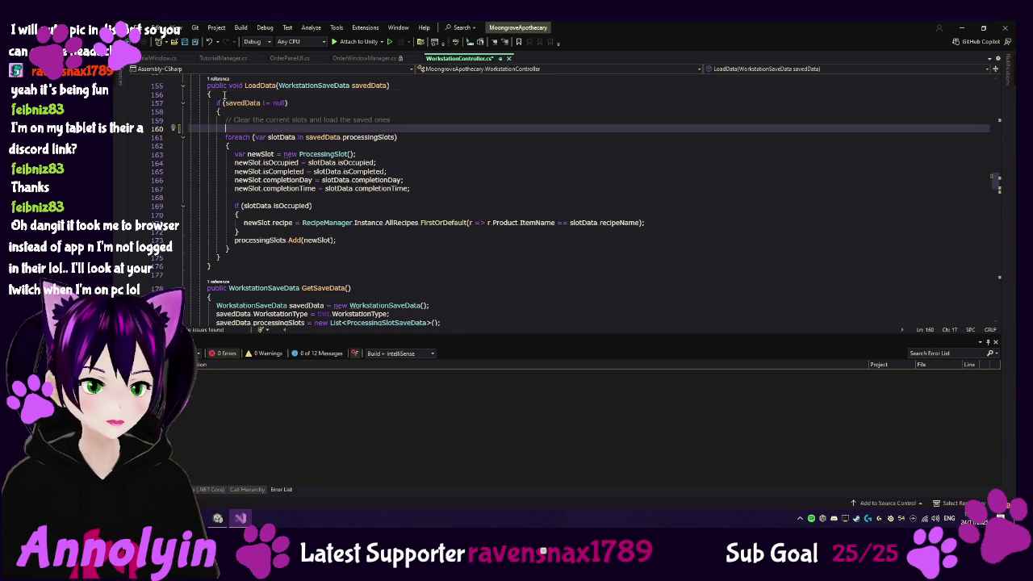
pyautogui.click(224, 94)
pyautogui.press('Return')
pyautogui.write('processingSlots.Clear();')
pyautogui.hotkey('ctrl', 's')
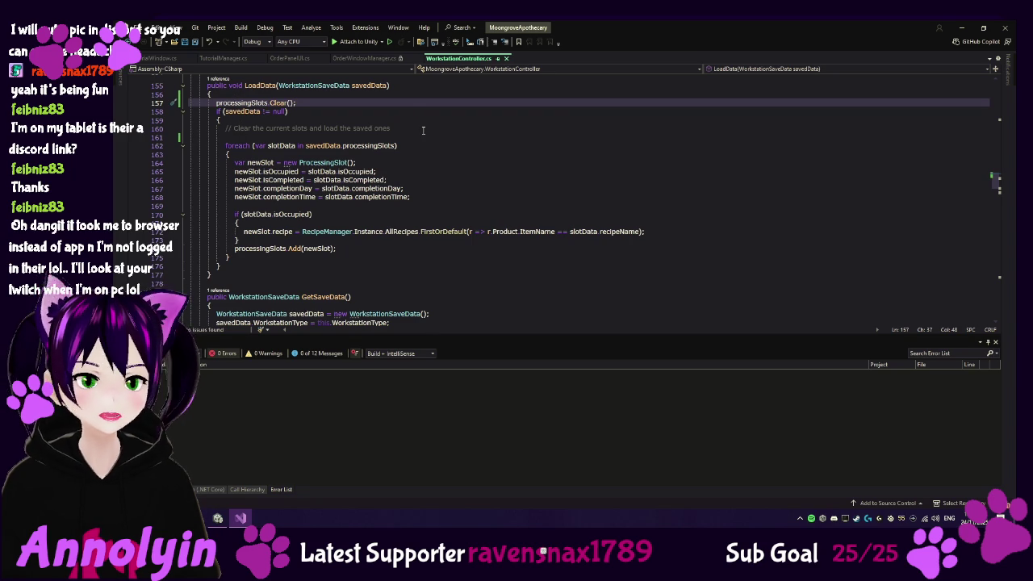
pyautogui.click(218, 518)
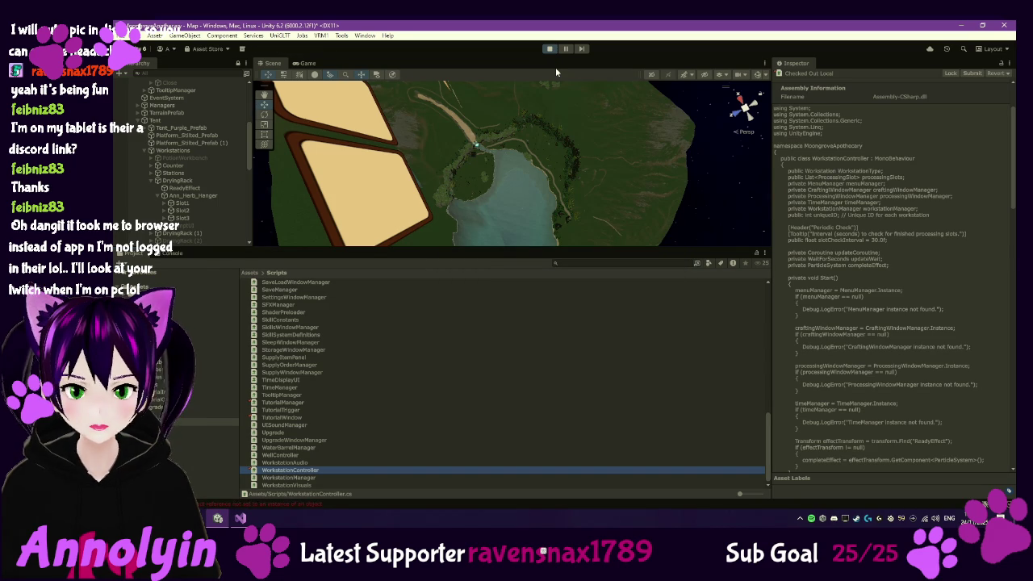
# Restart Play mode with the updated script and continue the saved game from the main menu
pyautogui.click(549, 48)
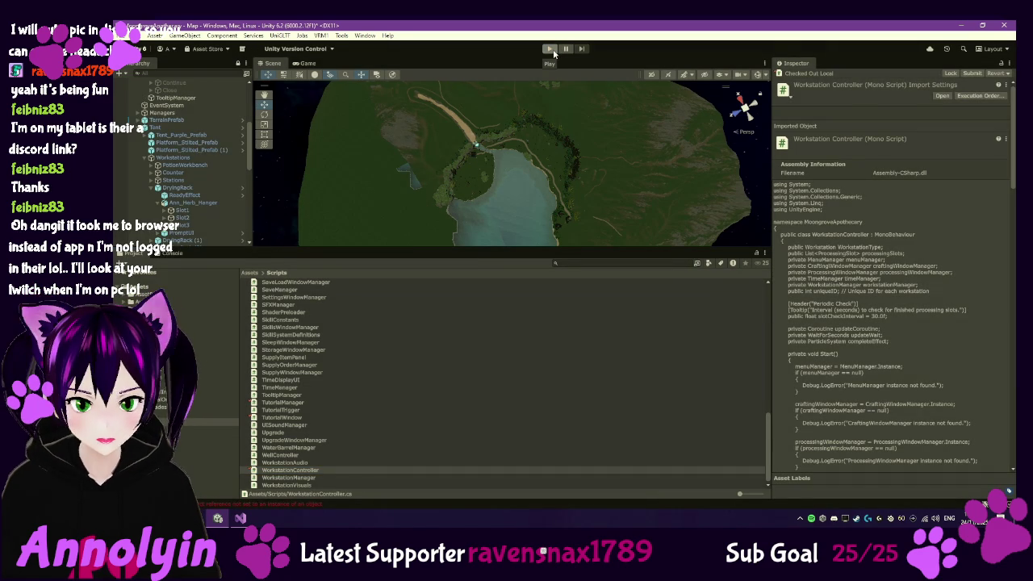
pyautogui.click(552, 51)
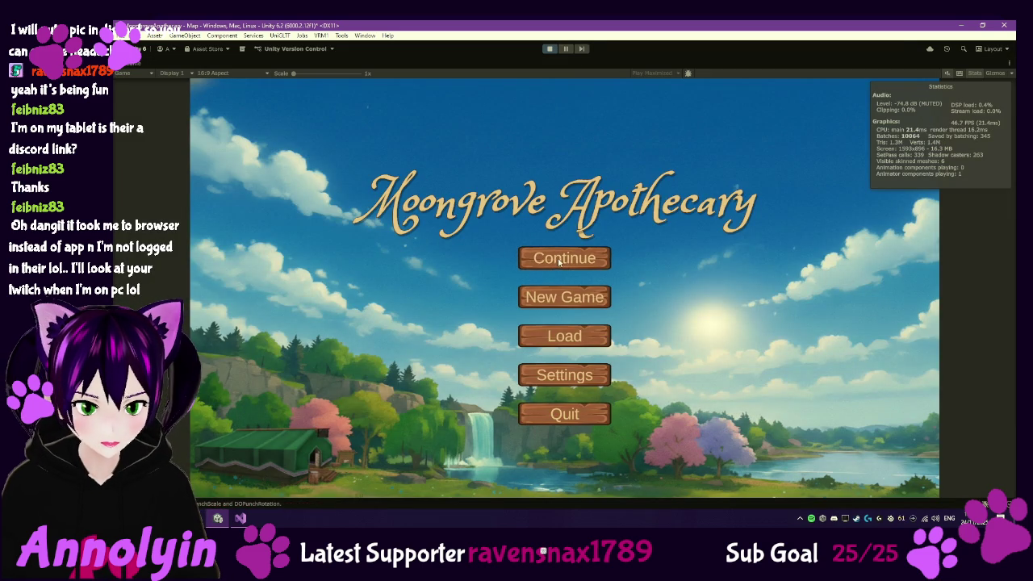
pyautogui.click(565, 256)
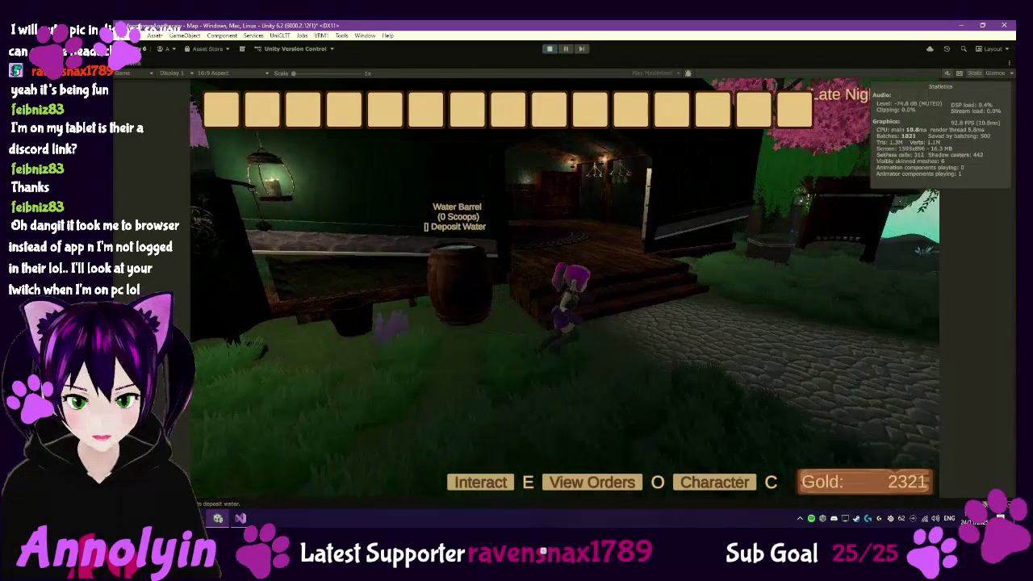
# At the drying rack, start drying Dried Cinfernia, Dried Ember Kelp and Dried Lemon Balm in the three slots
pyautogui.press('w')
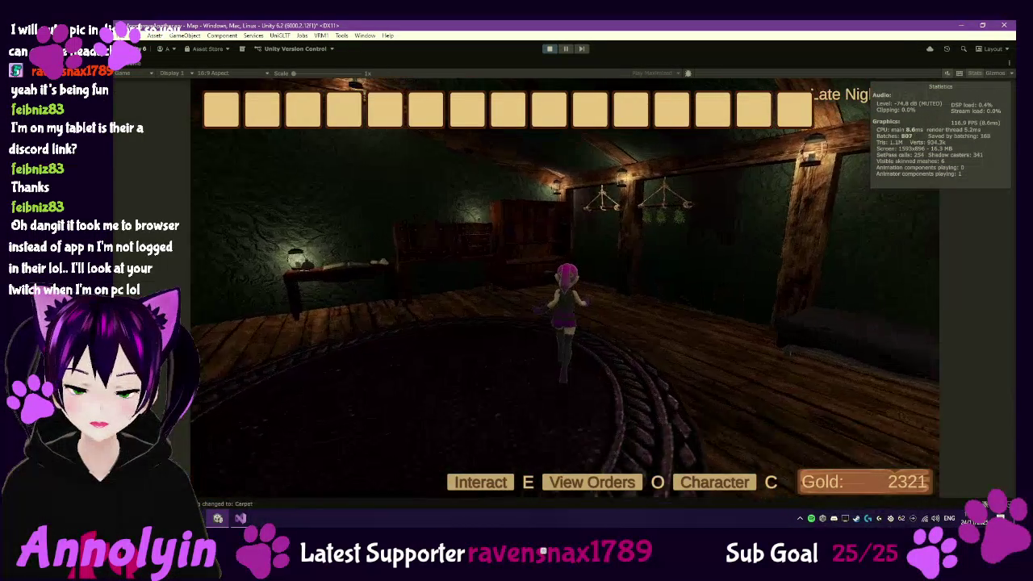
pyautogui.press('e')
pyautogui.click(539, 207)
pyautogui.click(557, 219)
pyautogui.click(565, 246)
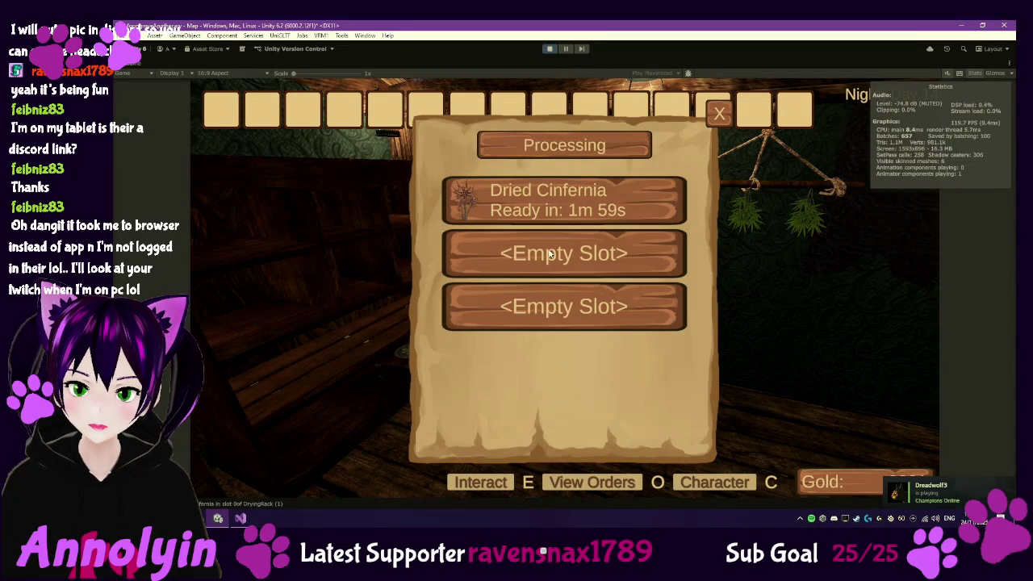
pyautogui.click(549, 254)
pyautogui.click(549, 292)
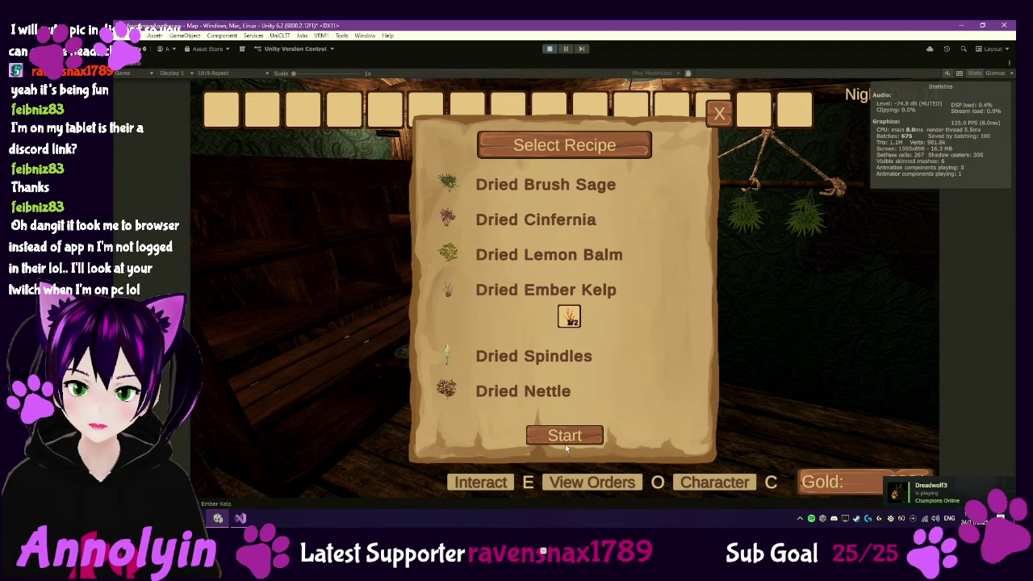
pyautogui.click(563, 438)
pyautogui.click(577, 312)
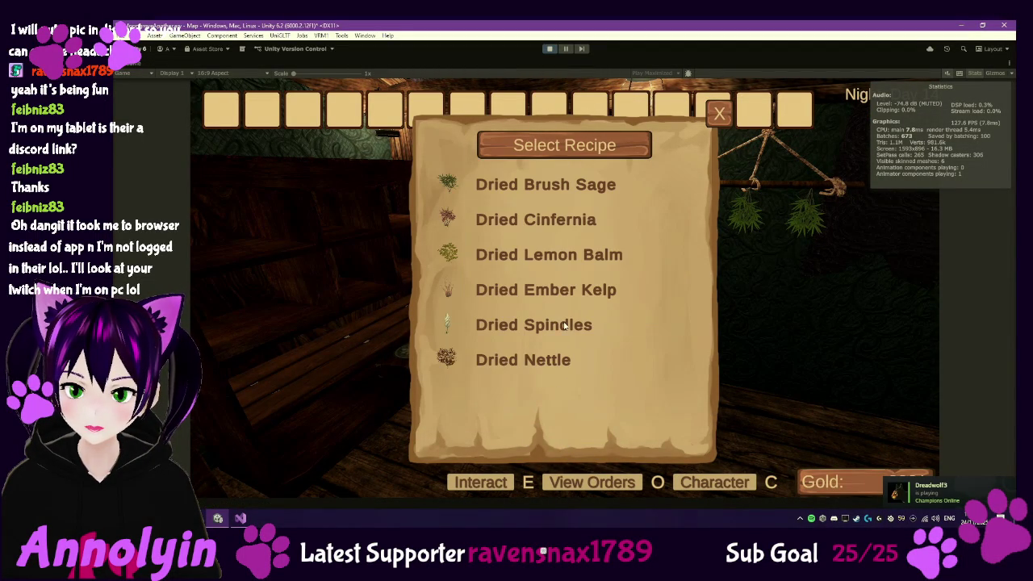
pyautogui.click(568, 254)
pyautogui.click(574, 434)
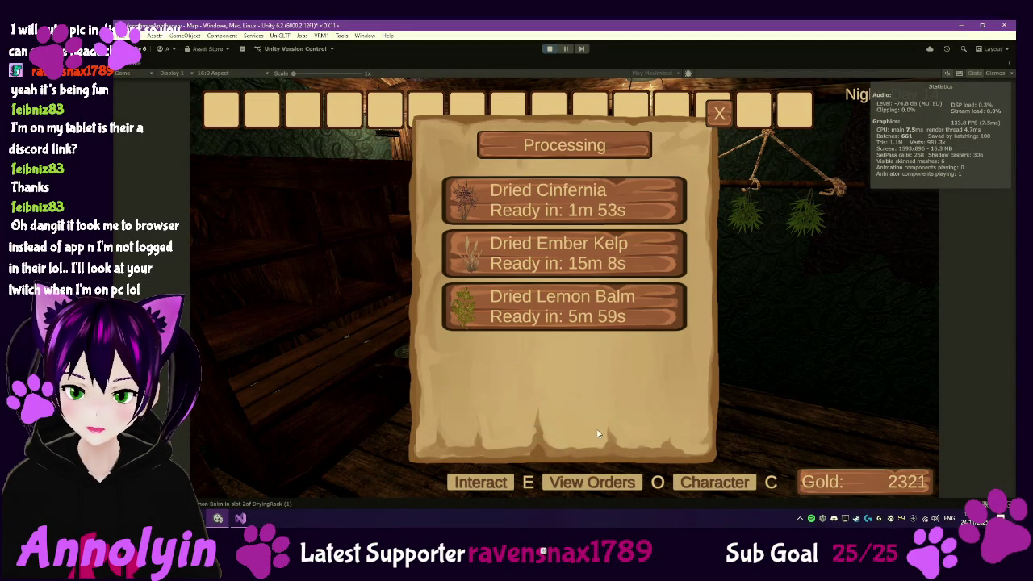
pyautogui.press('Escape')
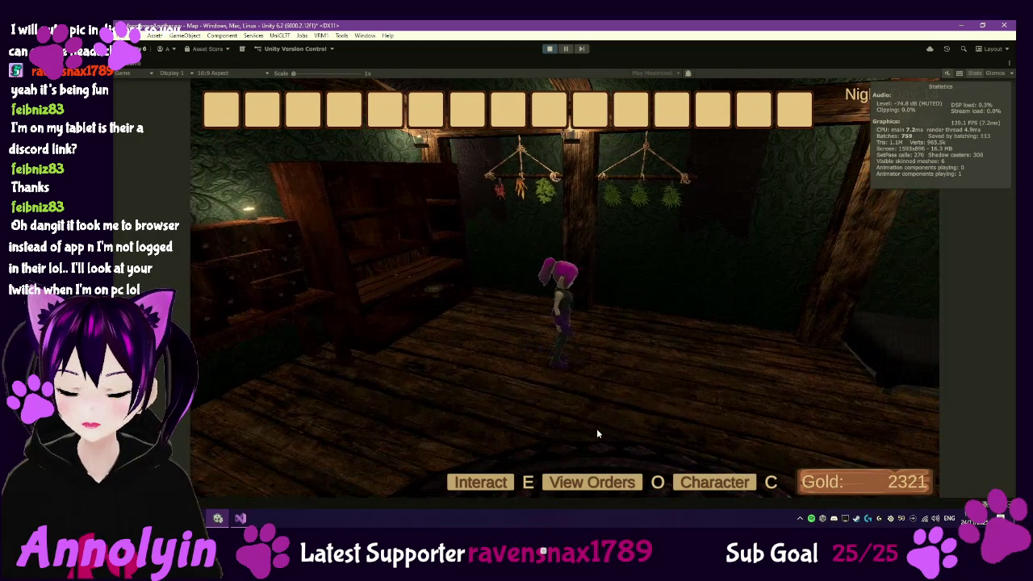
# Reload the Slot 2 save from the pause menu, replacing the game in progress
pyautogui.press('Escape')
pyautogui.click(566, 266)
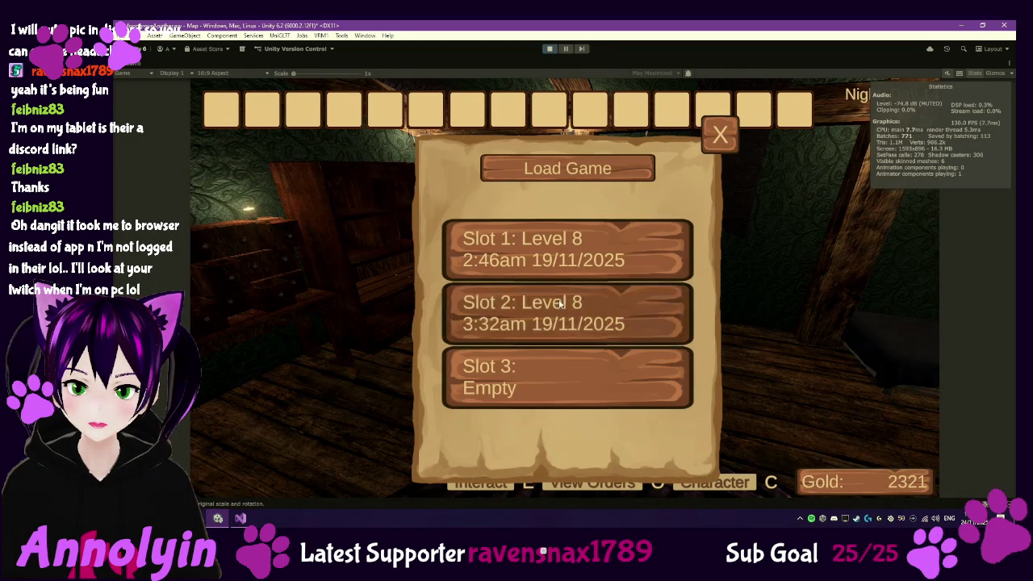
pyautogui.click(560, 303)
pyautogui.click(504, 448)
pyautogui.click(529, 345)
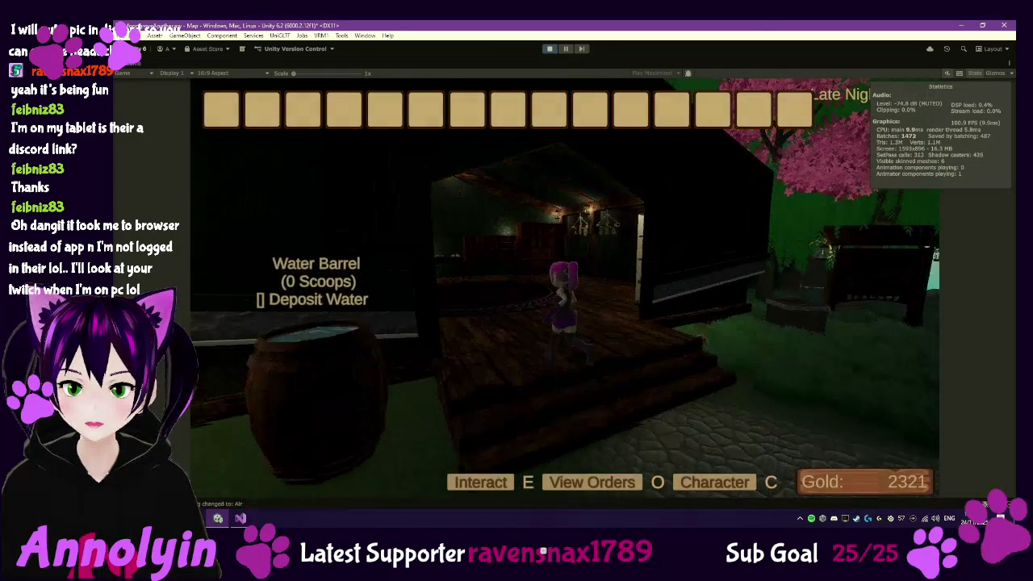
# Walk to the drying racks, check their processing list, then stop Play mode and return to Visual Studio
pyautogui.press('w')
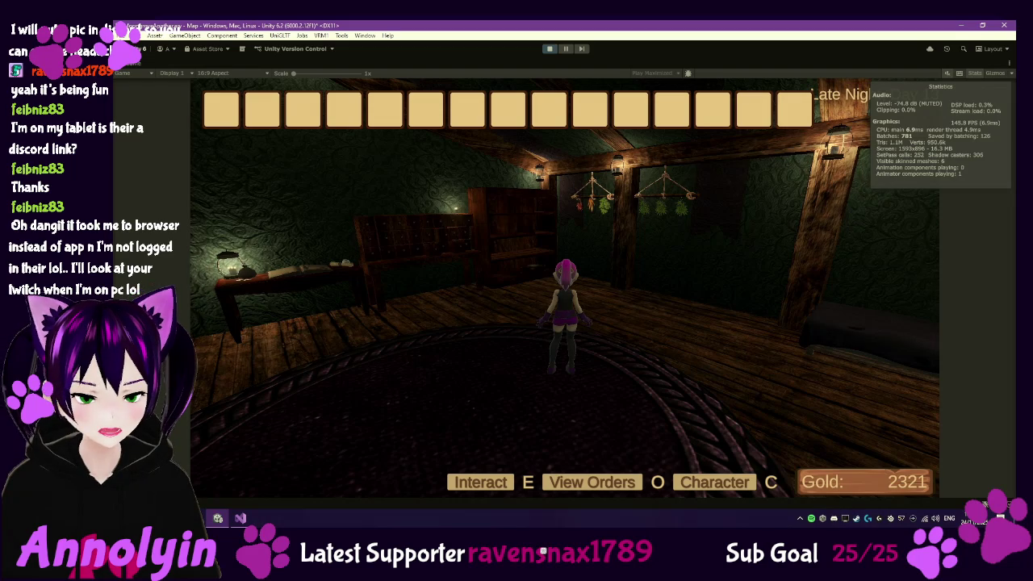
pyautogui.press('w')
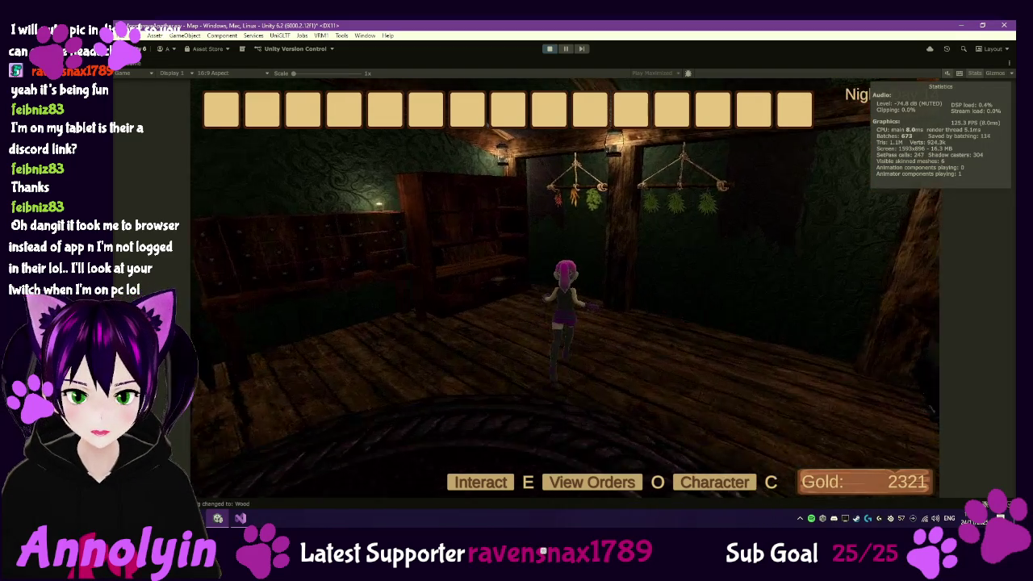
pyautogui.press('e')
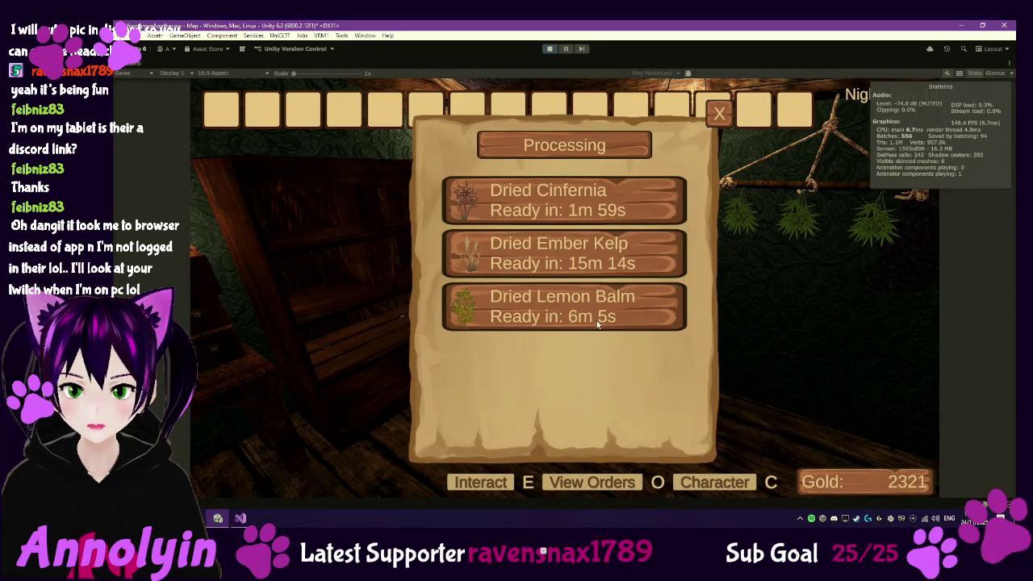
pyautogui.press('Escape')
pyautogui.press('Escape')
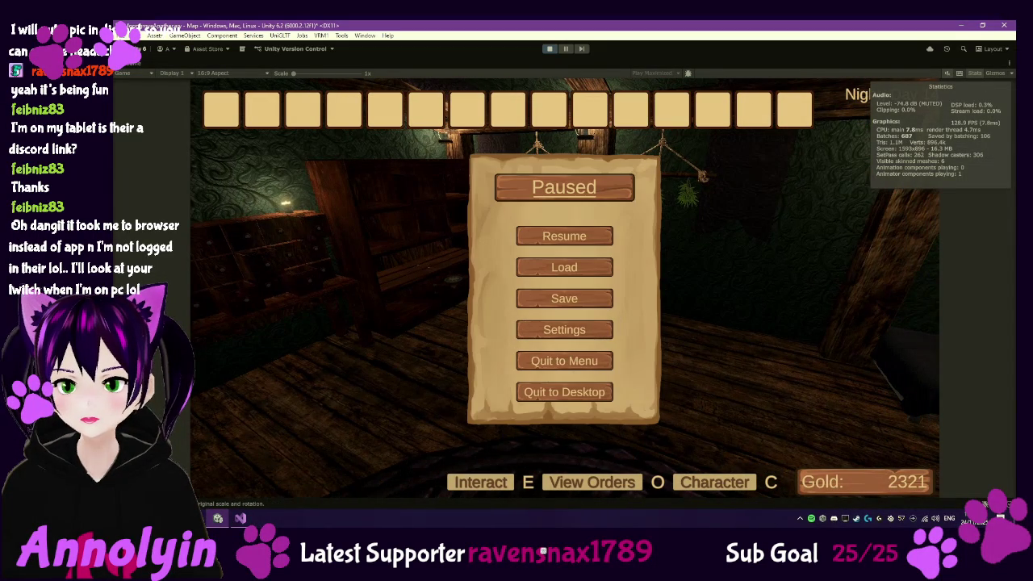
pyautogui.hotkey('ctrl', 'p')
pyautogui.click(240, 517)
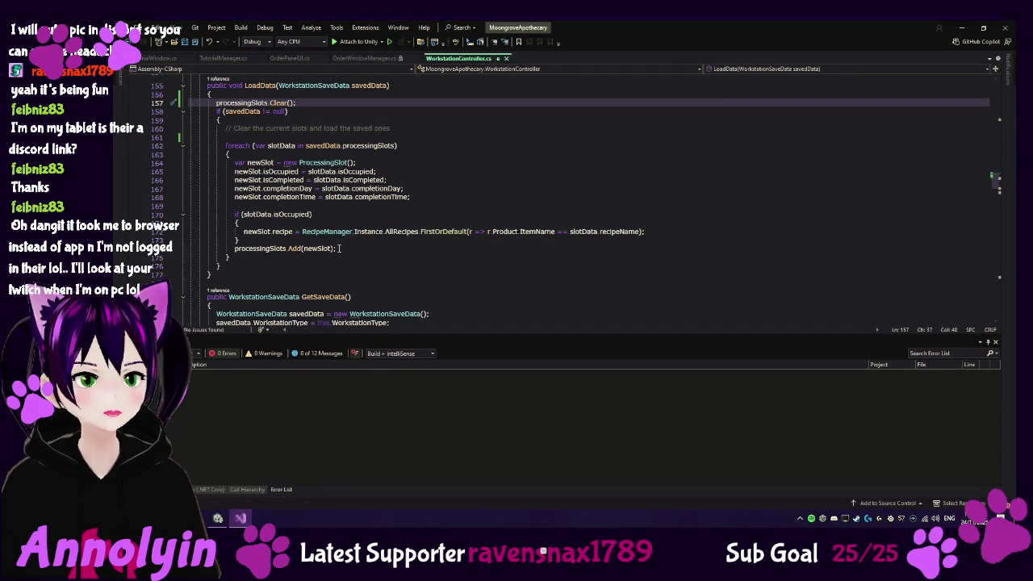
# Move processingSlots.Clear() back inside the savedData null check in LoadData
pyautogui.hotkey('ctrl', 'x')
pyautogui.press('Down')
pyautogui.press('Down')
pyautogui.press('Down')
pyautogui.hotkey('ctrl', 'v')
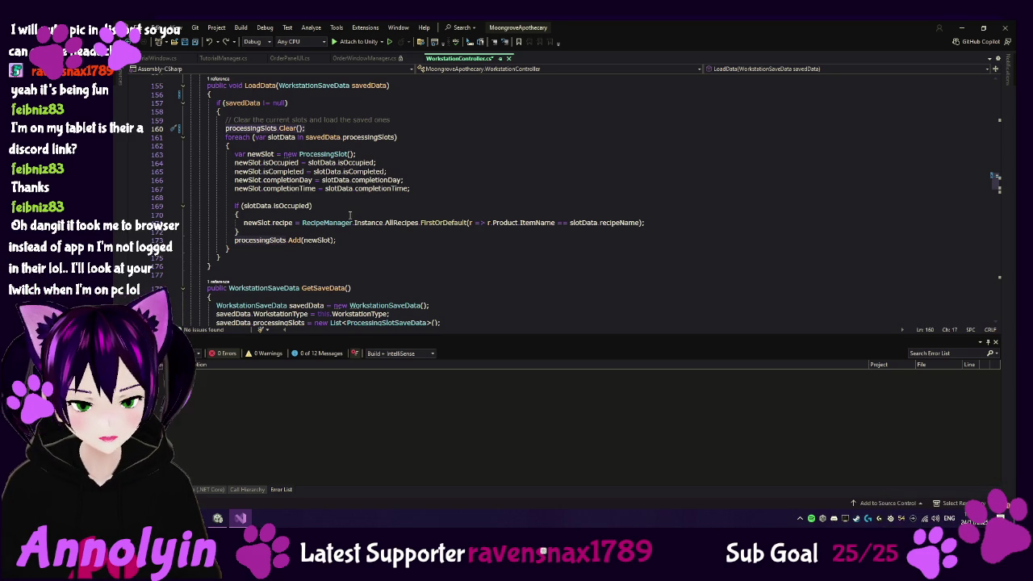
# Jump to the WorkstationSaveData class definition in SaveData.cs with Go To Definition (F12)
pyautogui.scroll(1, 350, 216)
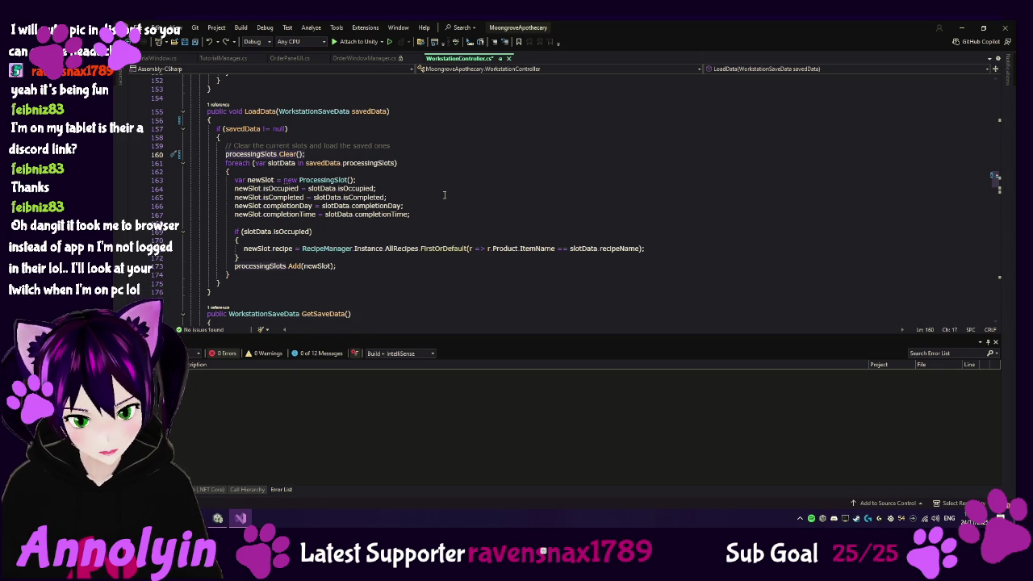
pyautogui.scroll(1, 443, 195)
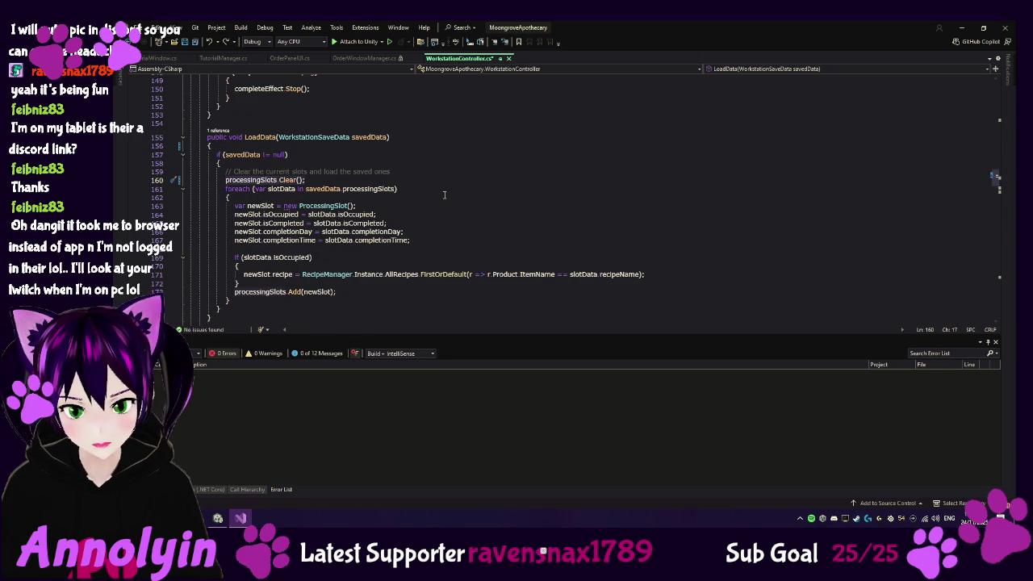
pyautogui.click(368, 137)
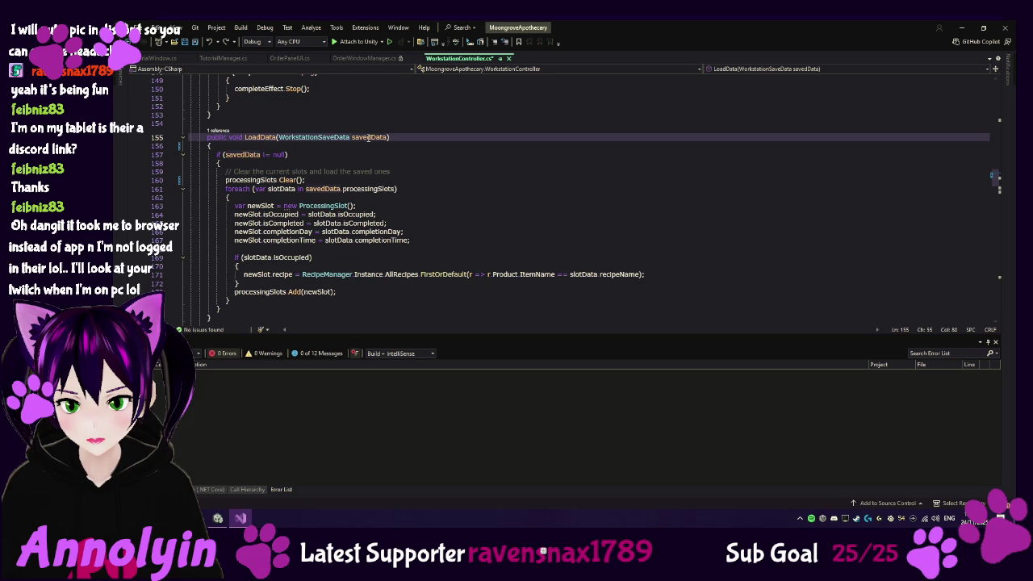
pyautogui.rightClick(314, 137)
pyautogui.press('Escape')
pyautogui.press('F12')
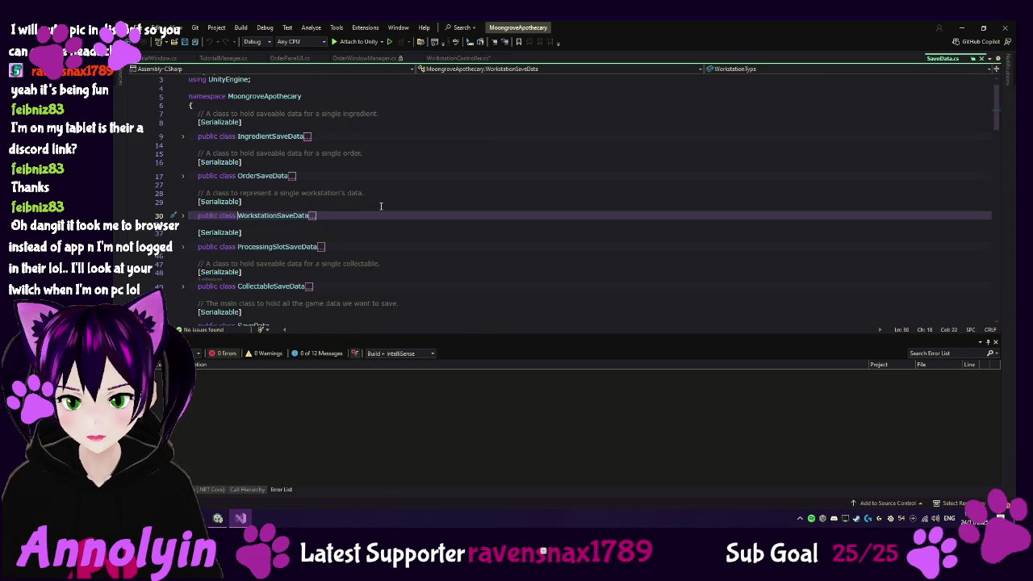
pyautogui.click(217, 518)
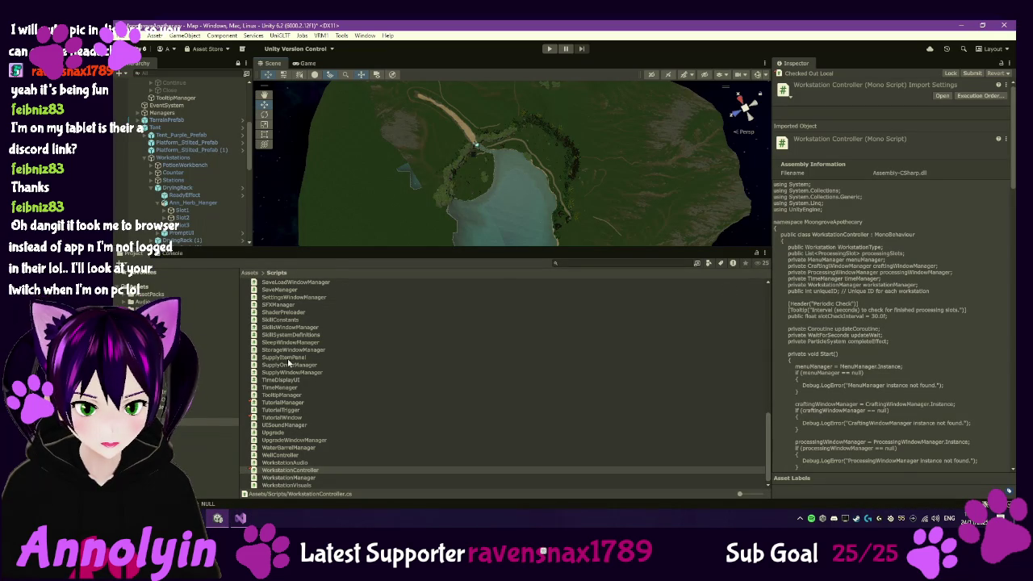
pyautogui.scroll(1, 288, 347)
pyautogui.click(273, 303)
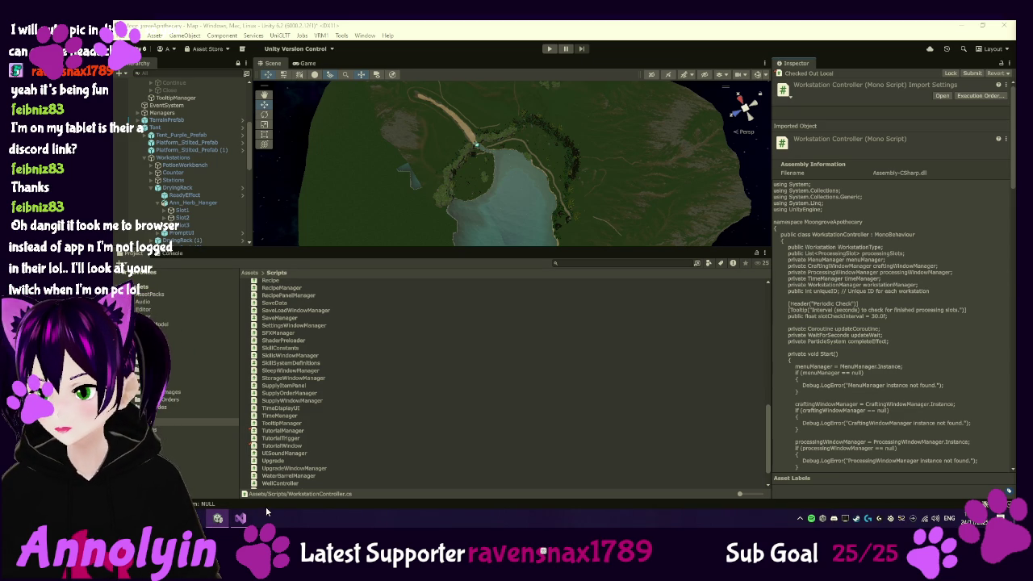
pyautogui.click(241, 518)
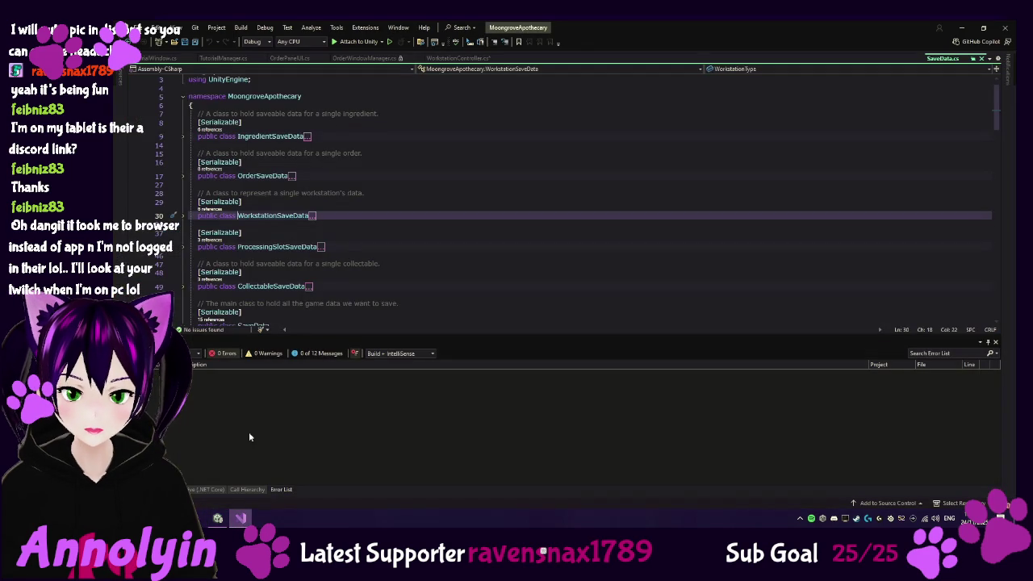
# Replace the whole LoadData method in WorkstationController.cs with the rewritten index-based slot loop
pyautogui.scroll(-1, 160, 61)
pyautogui.scroll(1, 160, 65)
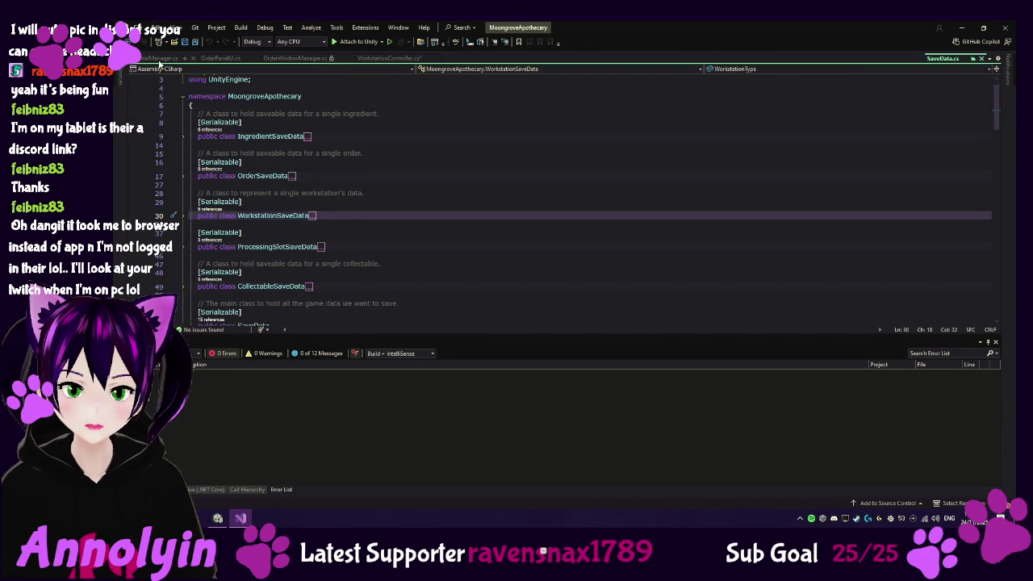
pyautogui.scroll(3, 155, 62)
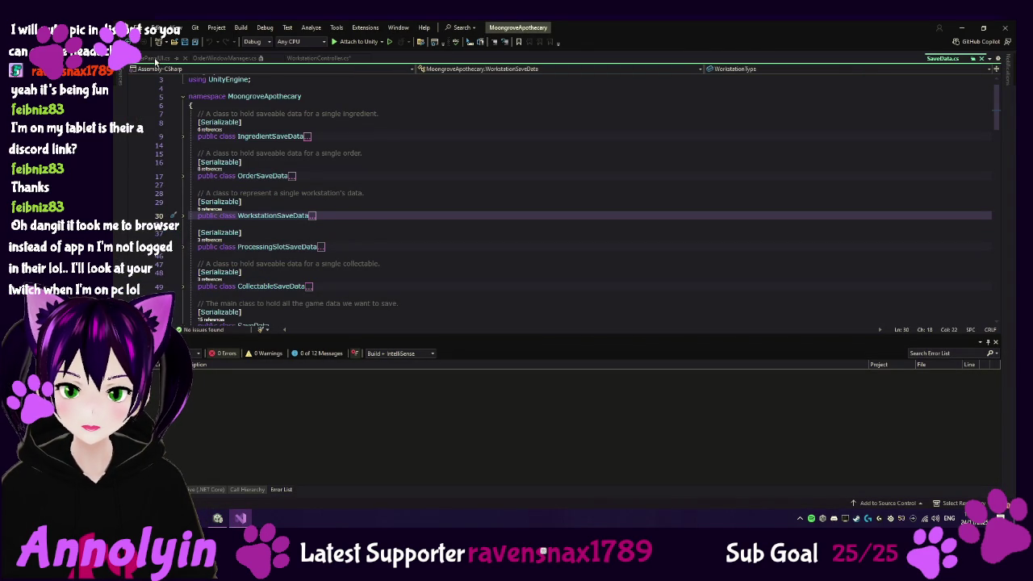
pyautogui.click(156, 62)
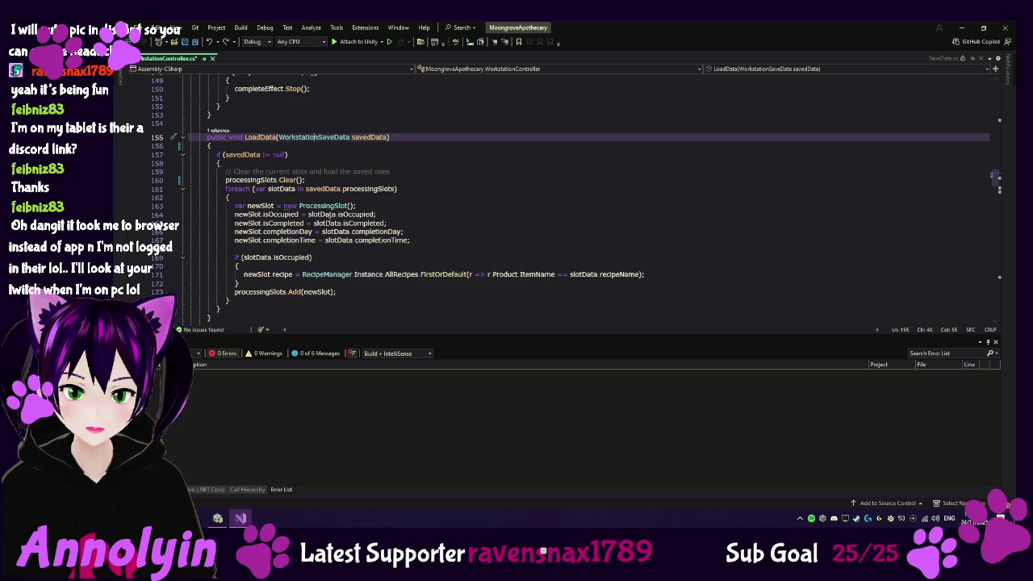
pyautogui.scroll(-1, 313, 257)
pyautogui.moveTo(222, 313)
pyautogui.mouseDown()
pyautogui.moveTo(193, 242)
pyautogui.moveTo(187, 113)
pyautogui.mouseUp()
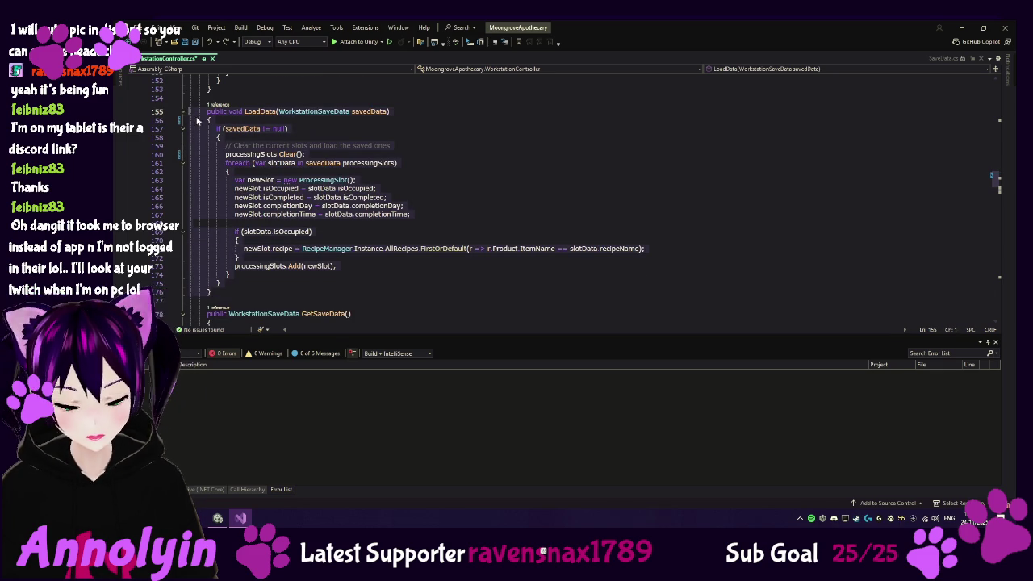
pyautogui.hotkey('ctrl', 'v')
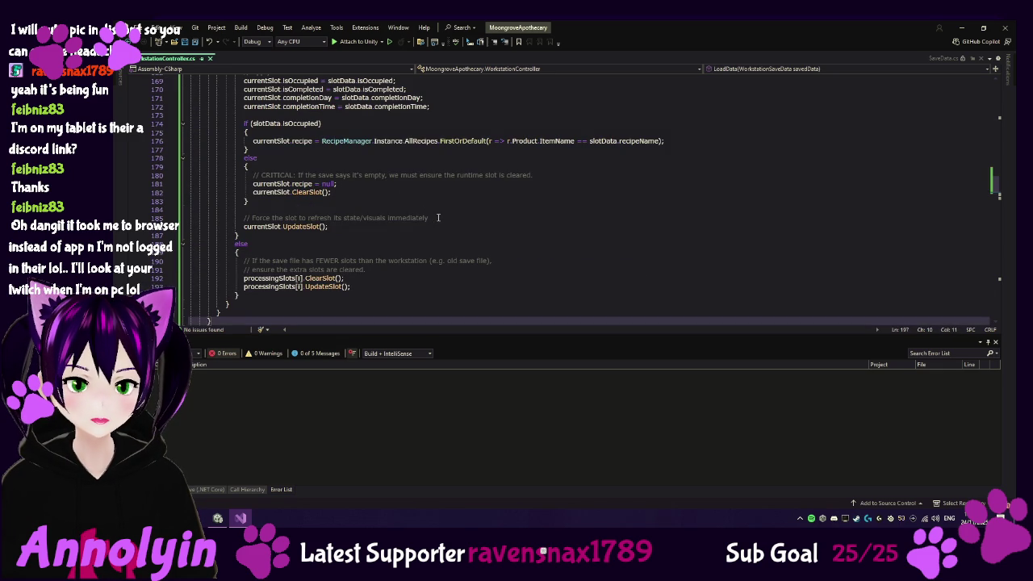
pyautogui.scroll(5, 447, 220)
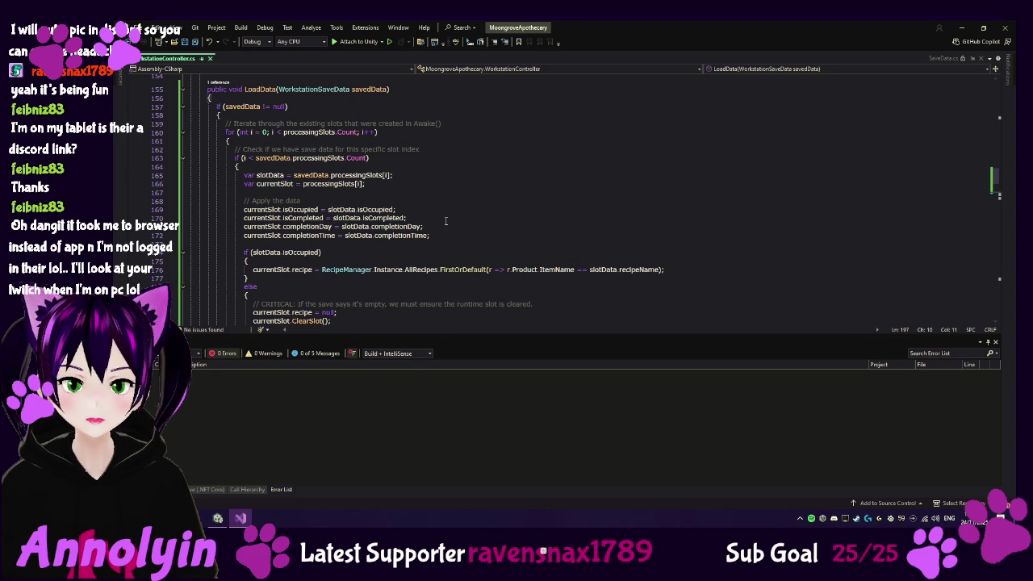
pyautogui.click(183, 108)
pyautogui.click(183, 107)
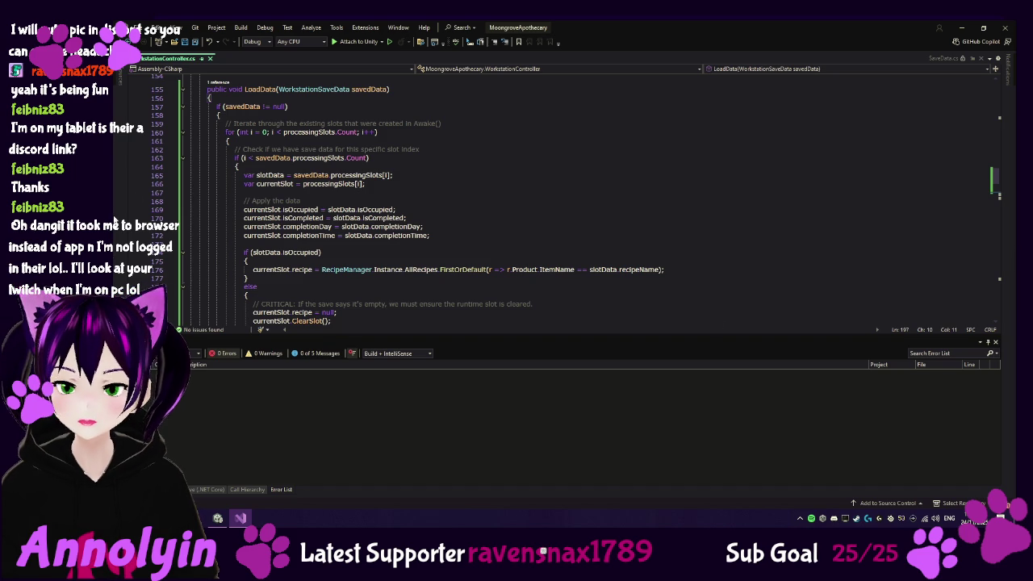
# Revise LoadData with a fewer-slots else branch and a foreach ClearSlot/UpdateSlot loop for no save data
pyautogui.scroll(-2, 237, 222)
pyautogui.scroll(-3, 236, 222)
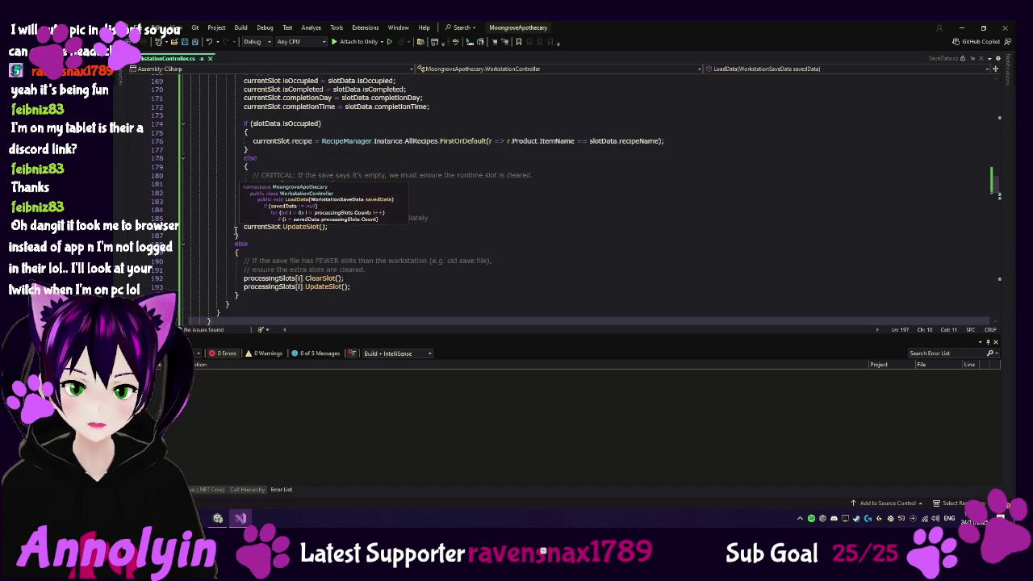
pyautogui.click(206, 209)
pyautogui.scroll(7, 205, 188)
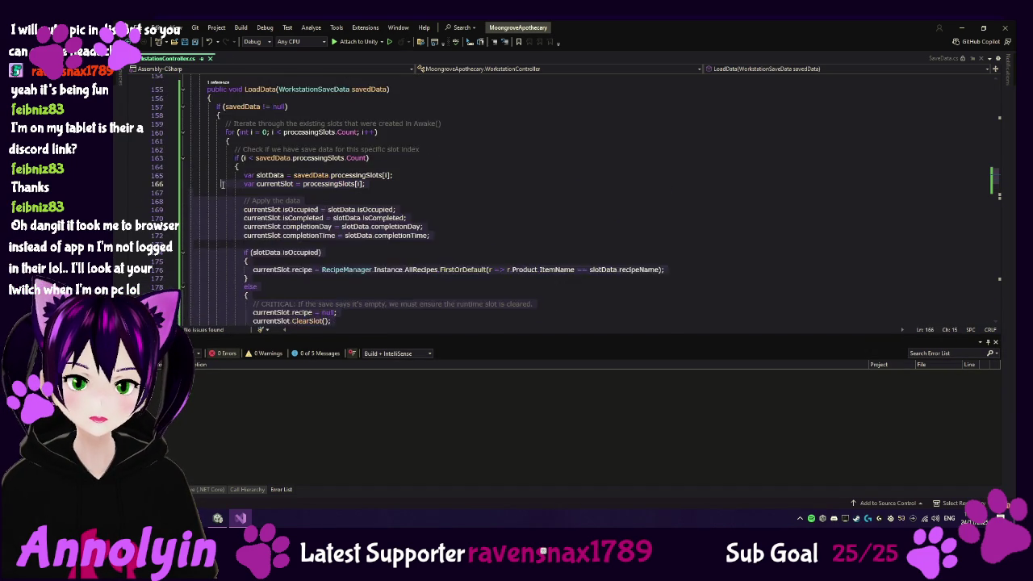
pyautogui.click(207, 141)
pyautogui.scroll(-10, 207, 141)
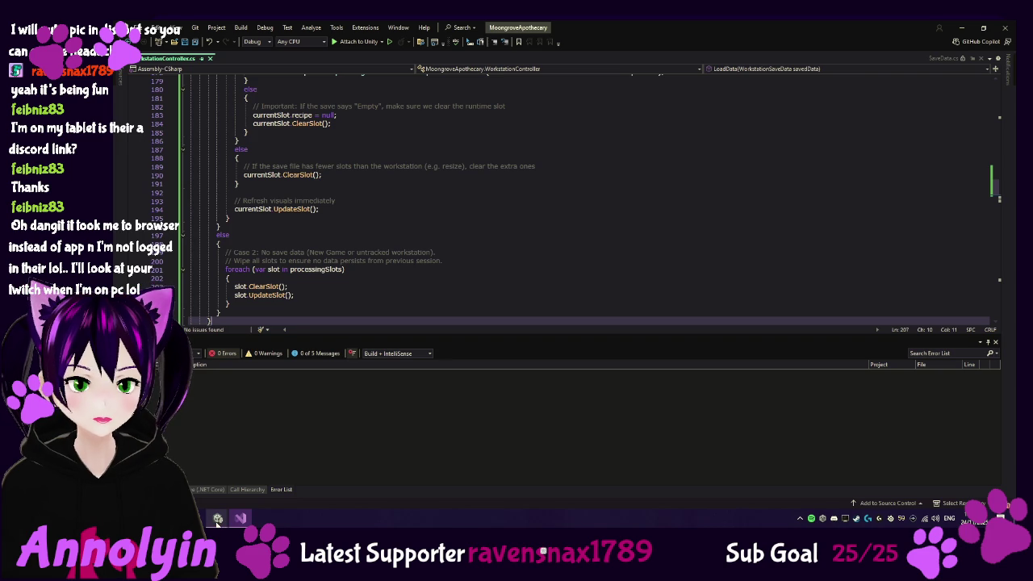
pyautogui.moveTo(217, 519)
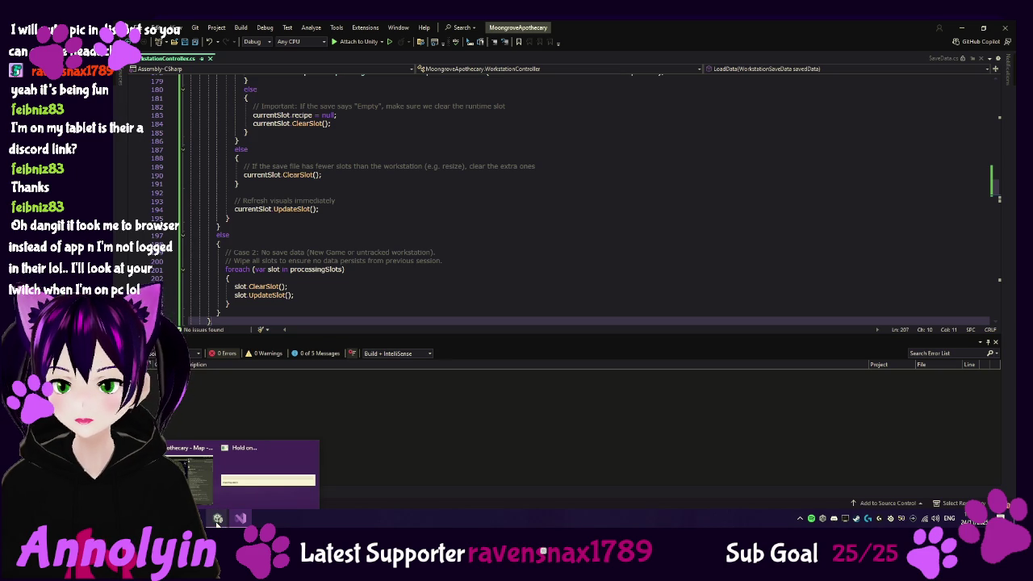
# Switch back to the Unity Editor and start Play mode to retest slot loading
pyautogui.click(226, 468)
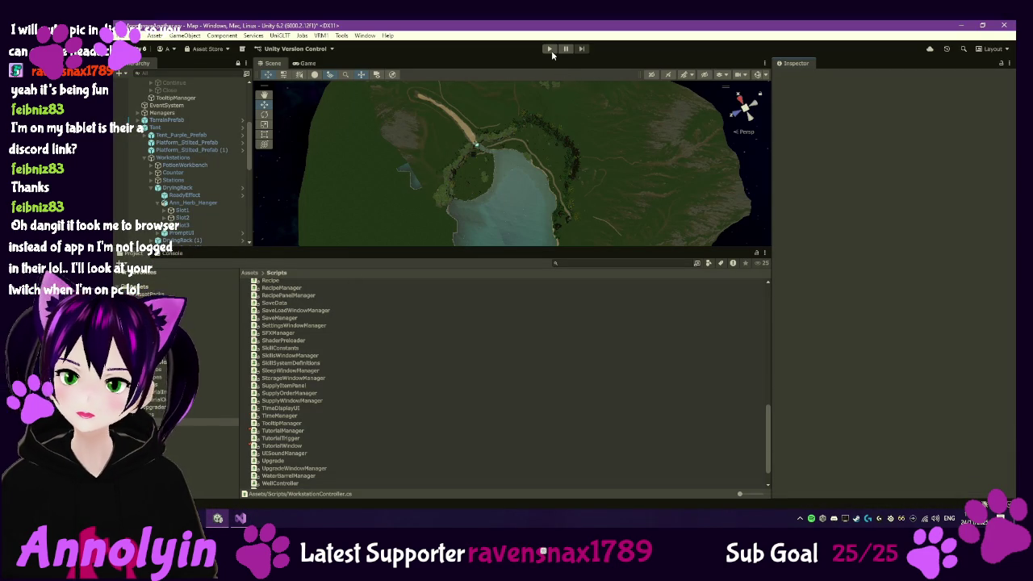
pyautogui.click(551, 50)
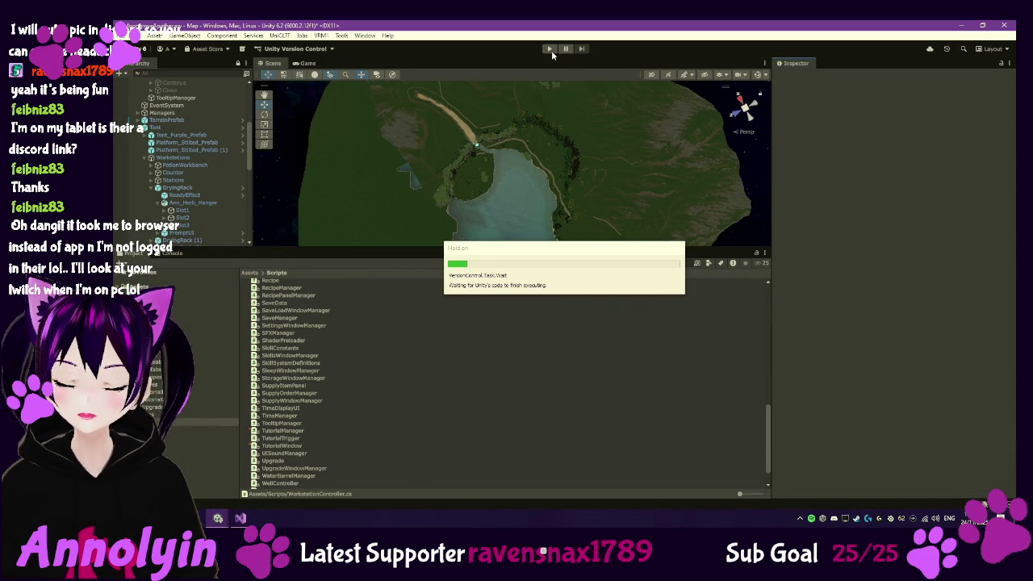